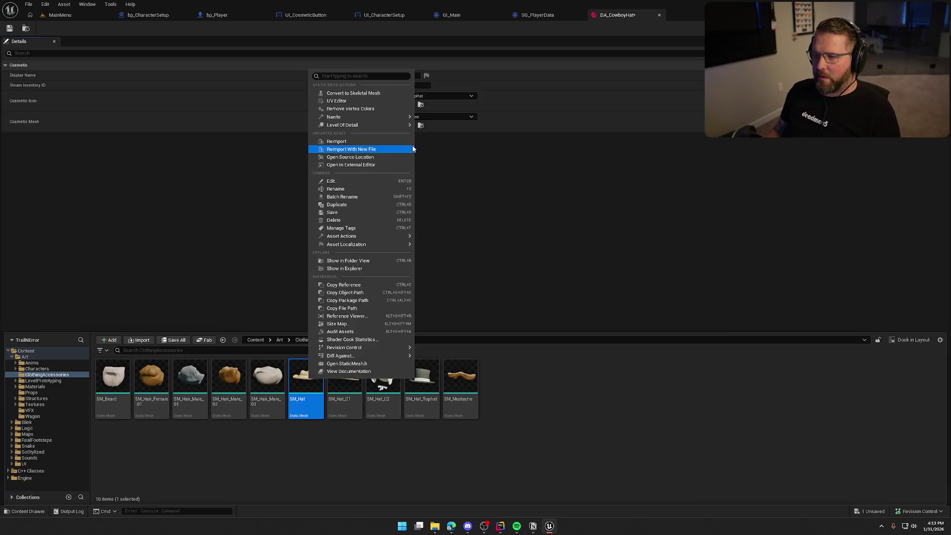
# - Convert SM_Hat to a skeletal mesh with a new skeleton and its root bone at Origin
pyautogui.click(389, 93)
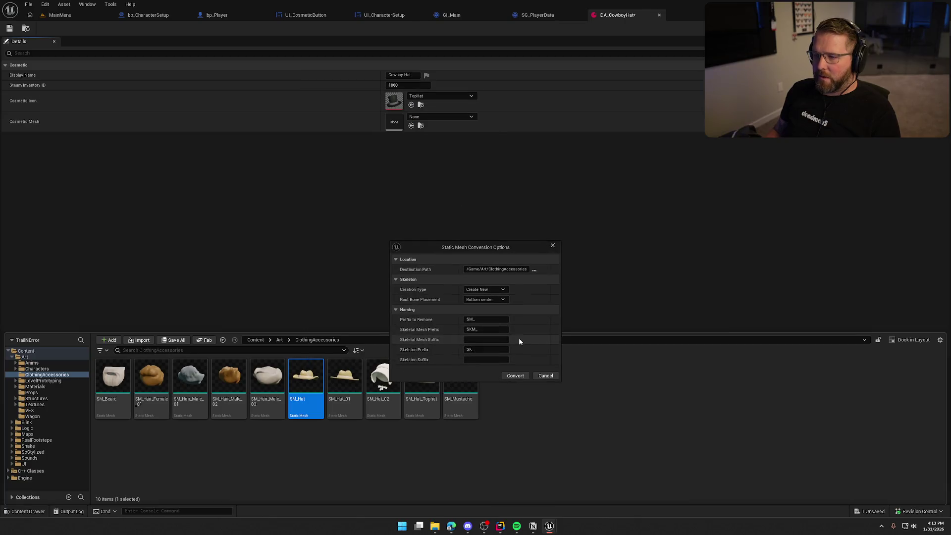
pyautogui.click(498, 291)
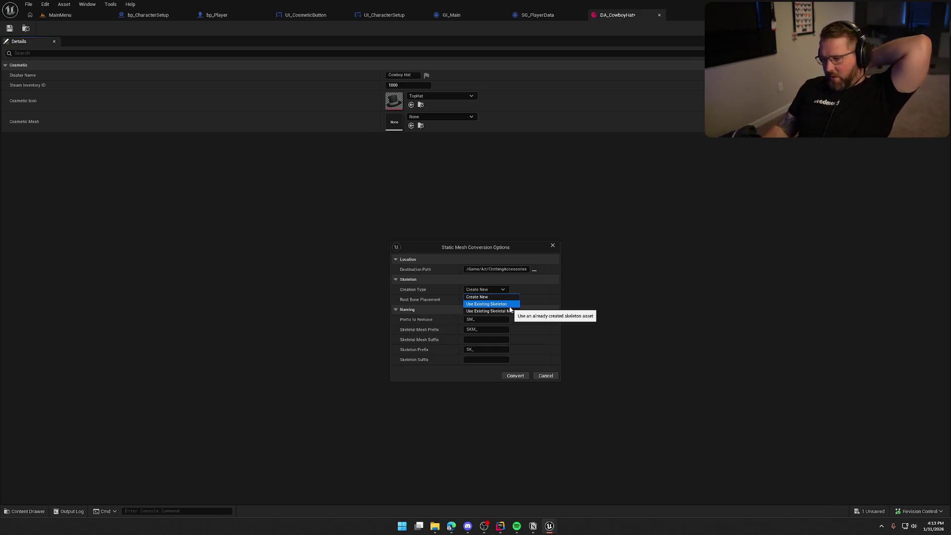
pyautogui.click(488, 297)
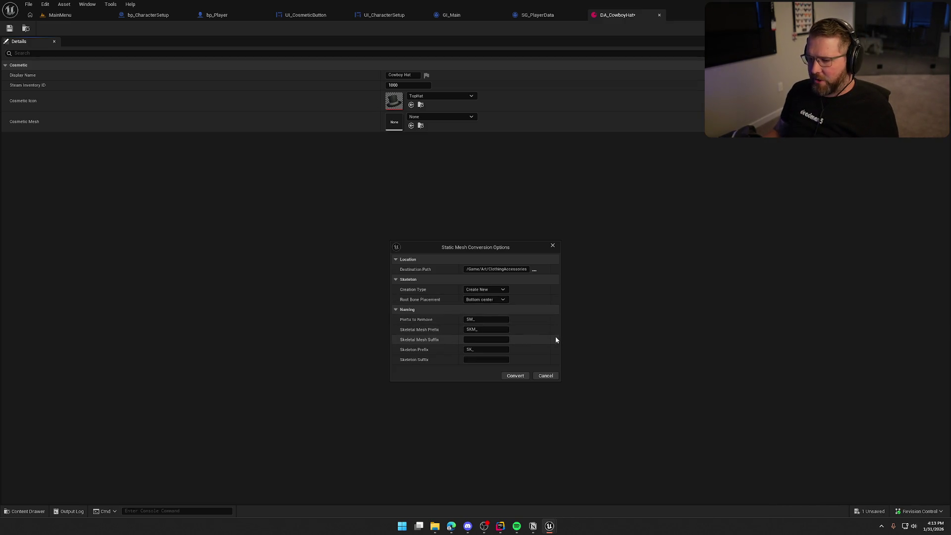
pyautogui.click(489, 299)
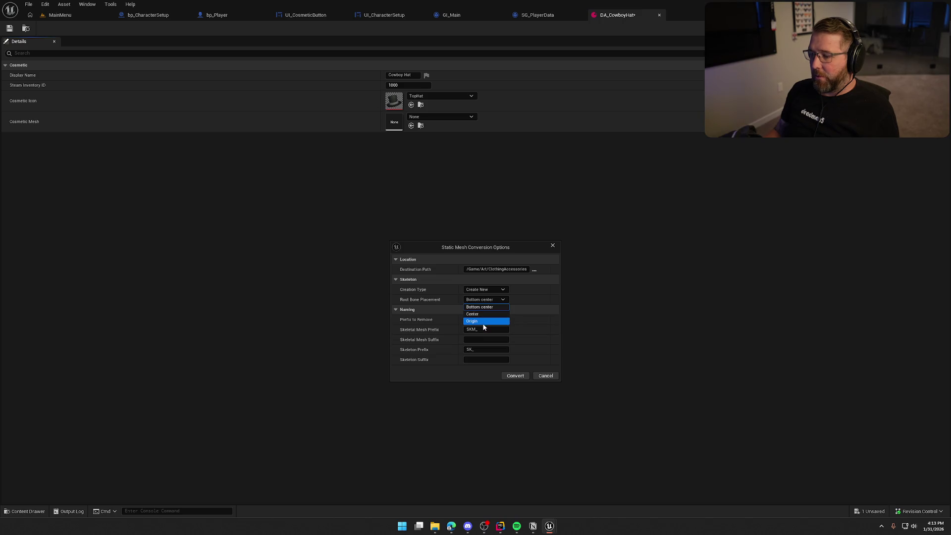
pyautogui.click(482, 321)
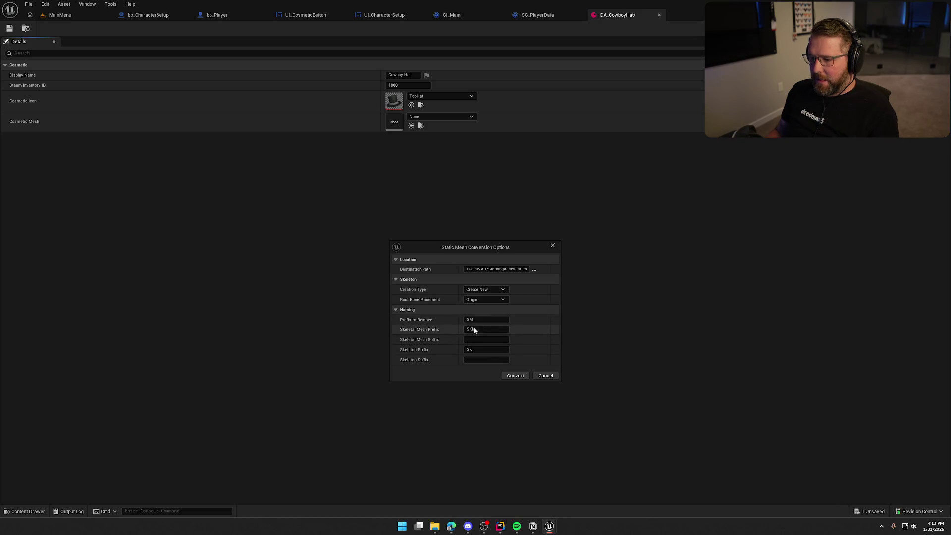
pyautogui.click(514, 376)
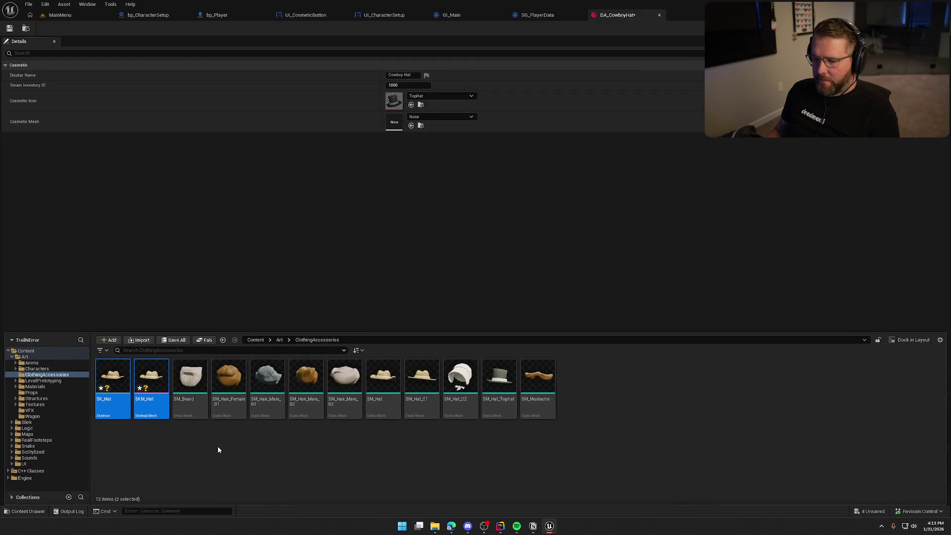
# - Check out the master material, assign SKM_Hat as DA_CowboyHat's Cosmetic Mesh, and save
pyautogui.click(308, 453)
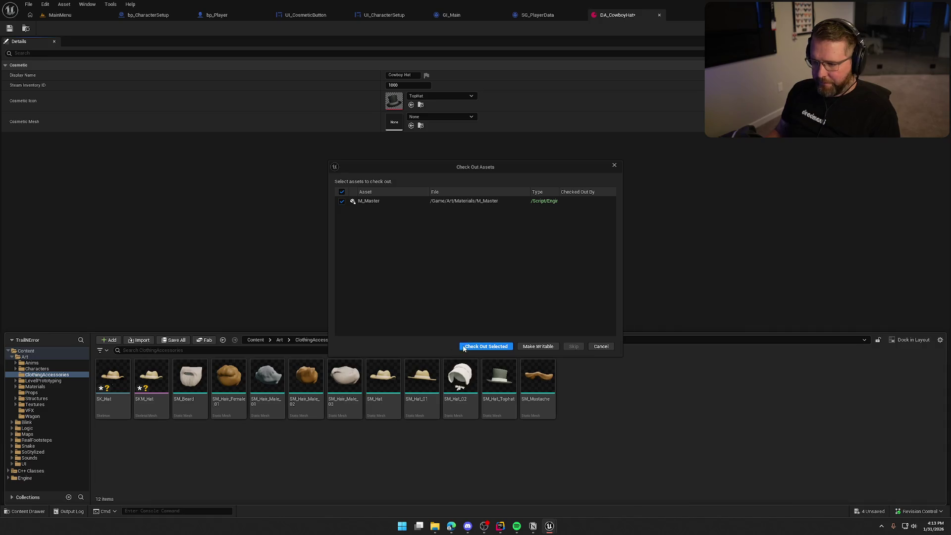
pyautogui.click(486, 346)
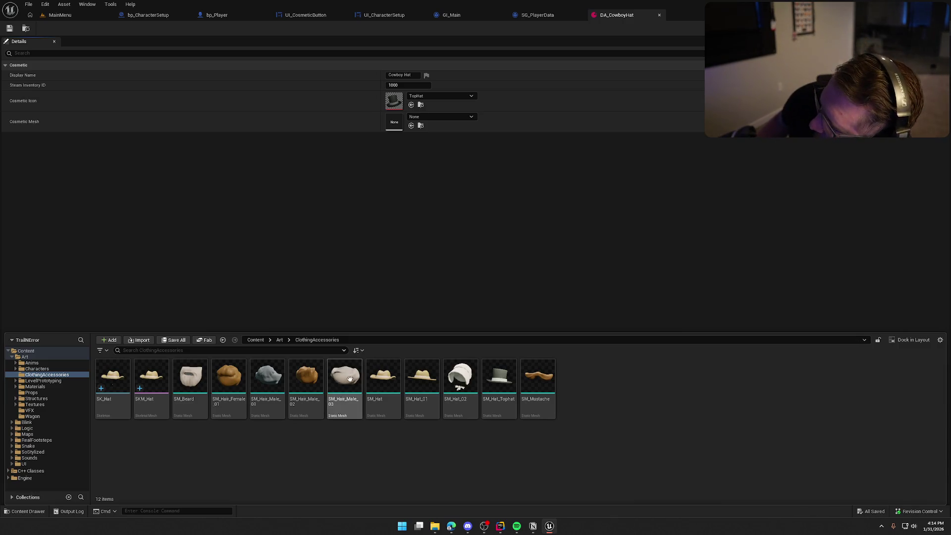
pyautogui.click(151, 376)
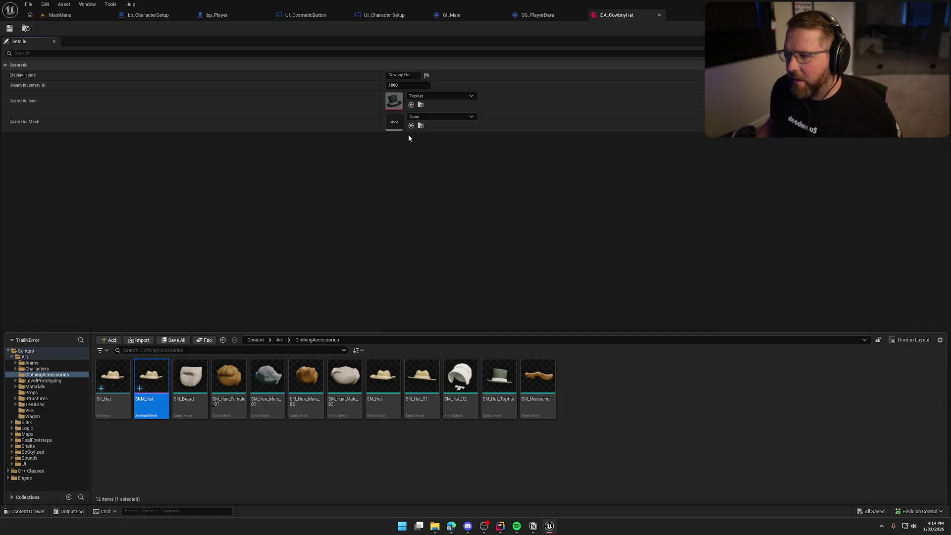
pyautogui.click(411, 125)
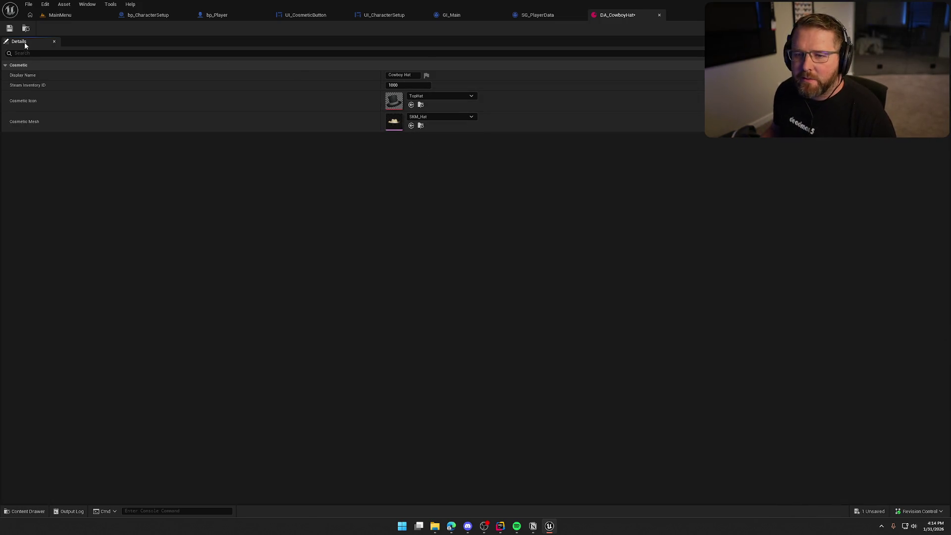
pyautogui.hotkey('ctrl', 's')
pyautogui.hotkey('ctrl', 'space')
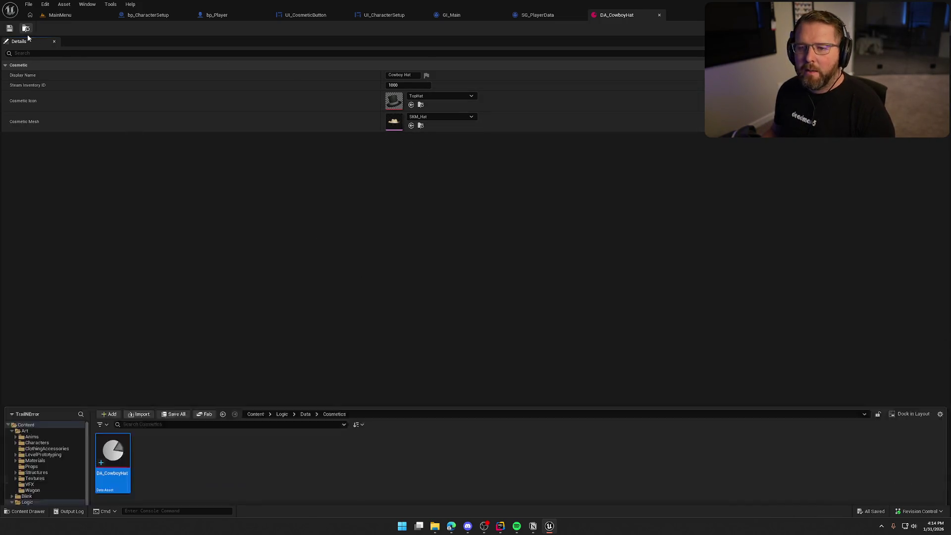
# - Duplicate DA_CowboyHat as DA_Bonnet and open it for editing
pyautogui.hotkey('ctrl', 'd')
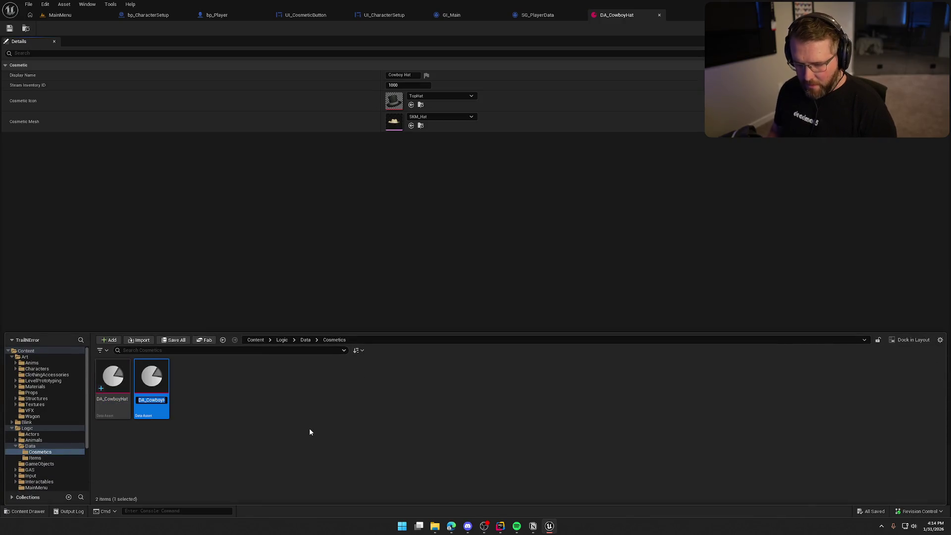
pyautogui.write('DA_Cowb')
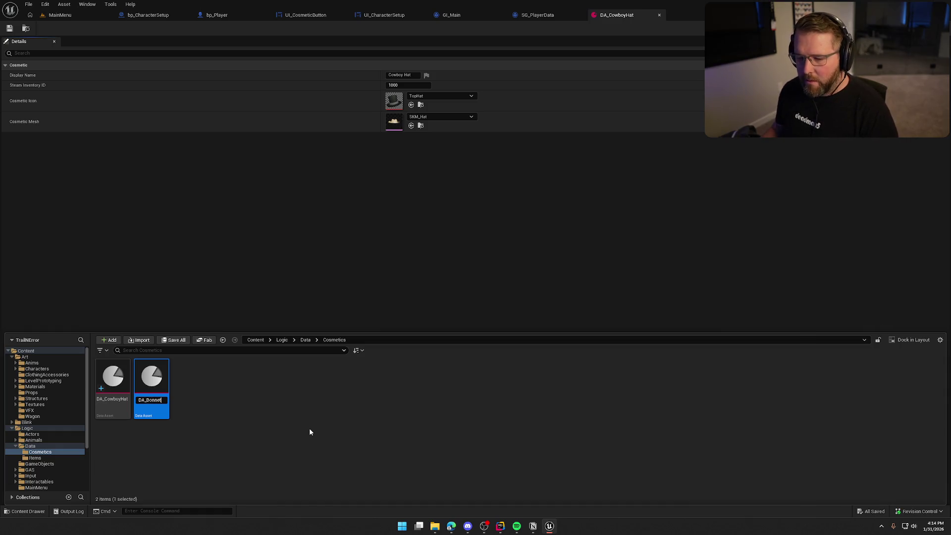
pyautogui.click(152, 373)
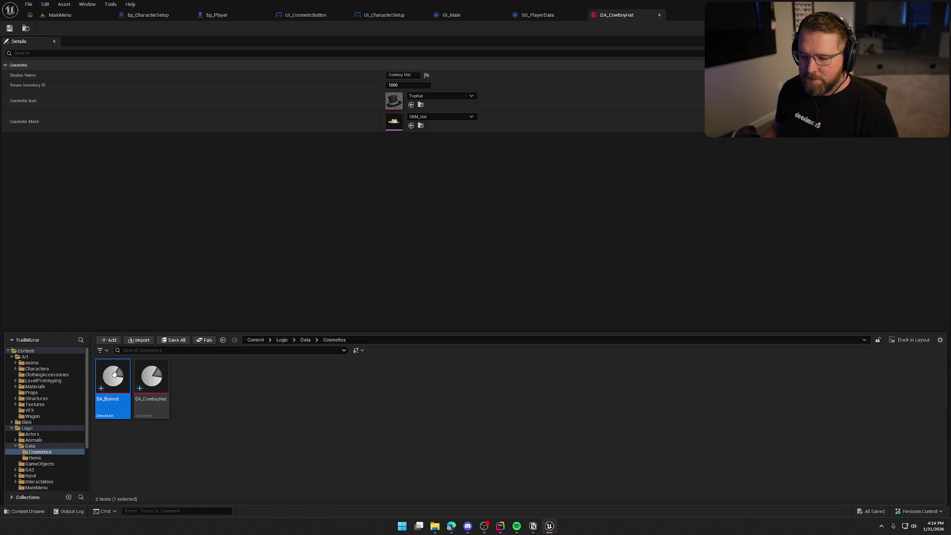
pyautogui.doubleClick(113, 376)
# - Set DA_Bonnet's Display Name to 'Bonnet' and Steam Inventory ID to 1001
pyautogui.click(412, 75)
pyautogui.hotkey('ctrl', 'a')
pyautogui.write('Bonnet')
pyautogui.press('Tab')
pyautogui.write('1001')
pyautogui.hotkey('ctrl', 'a')
pyautogui.hotkey('alt', 'Tab')
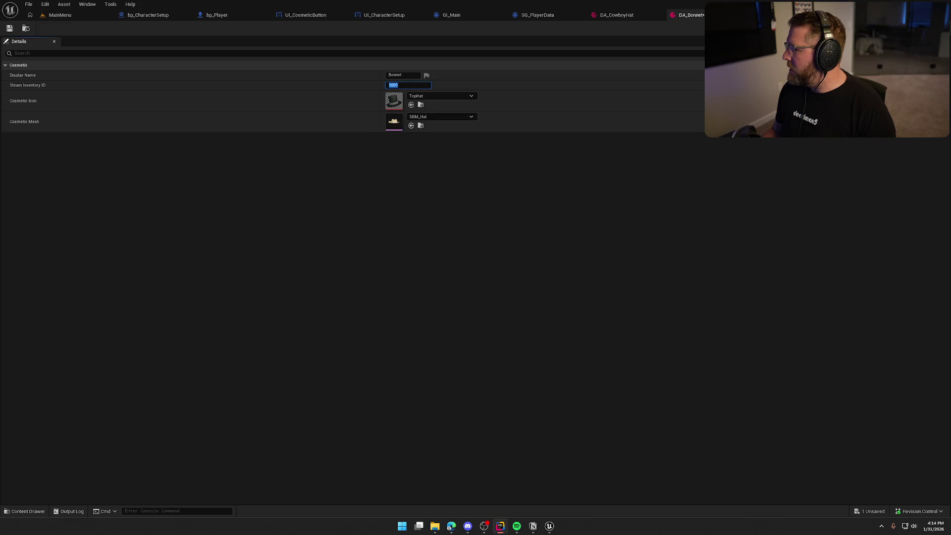
pyautogui.click(409, 218)
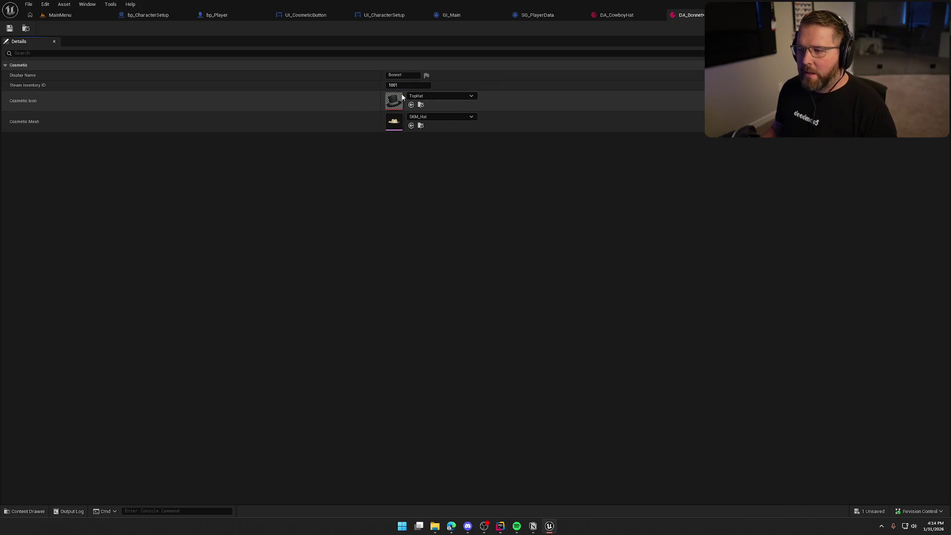
pyautogui.click(420, 125)
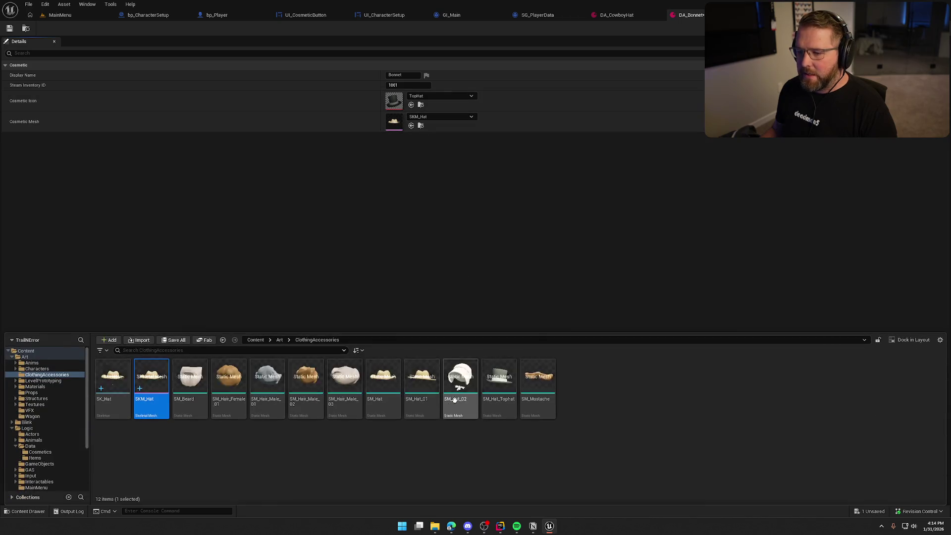
# - Start converting SM_Hat_02 to a skeletal mesh, choosing the Use Existing Skeletal Mesh creation type
pyautogui.click(460, 379)
pyautogui.rightClick(461, 380)
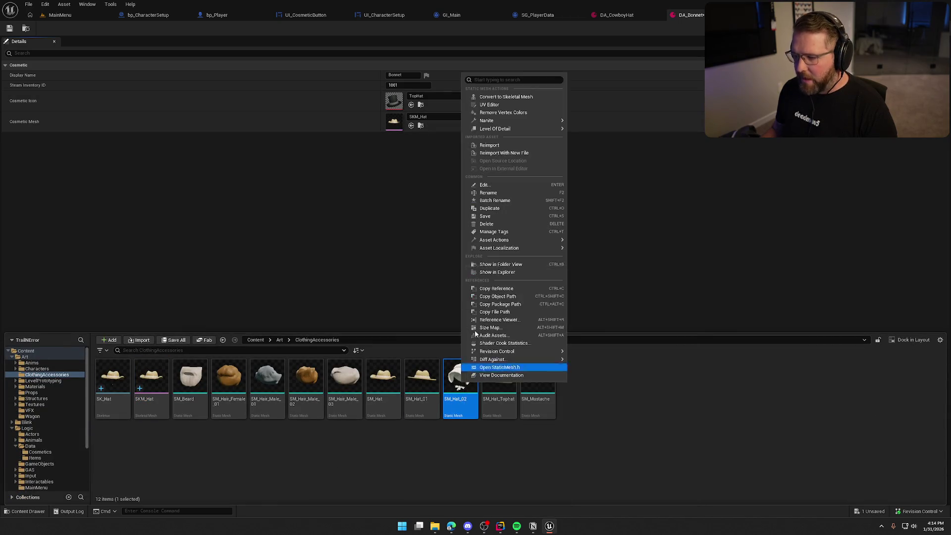
pyautogui.click(507, 97)
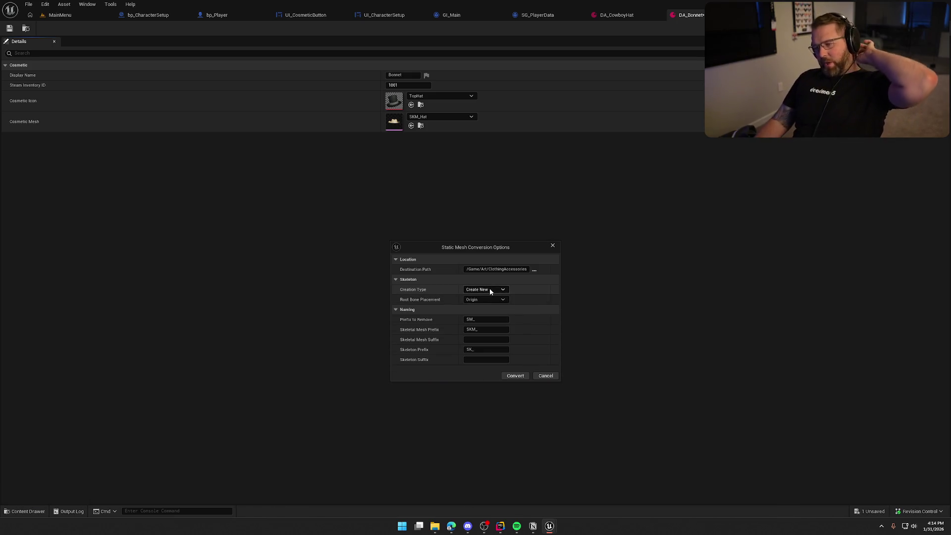
pyautogui.click(489, 289)
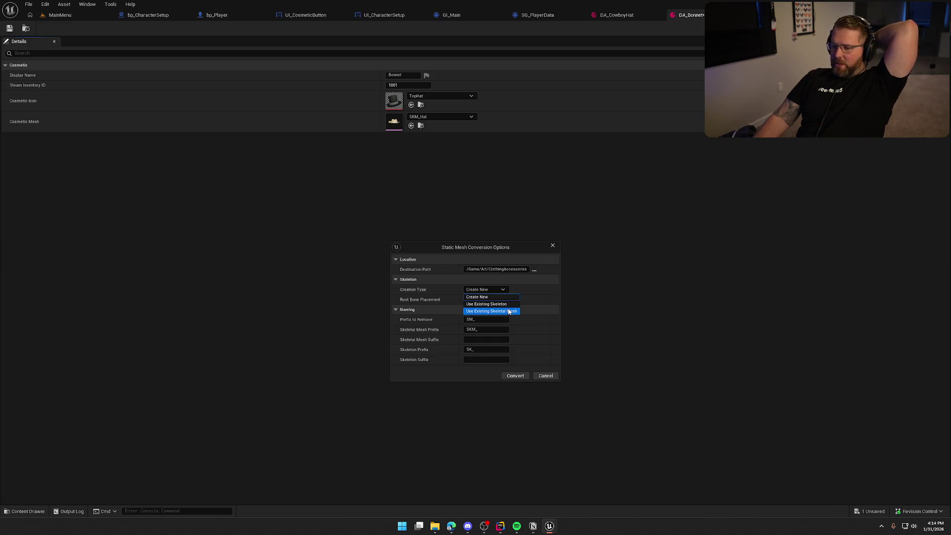
pyautogui.click(489, 289)
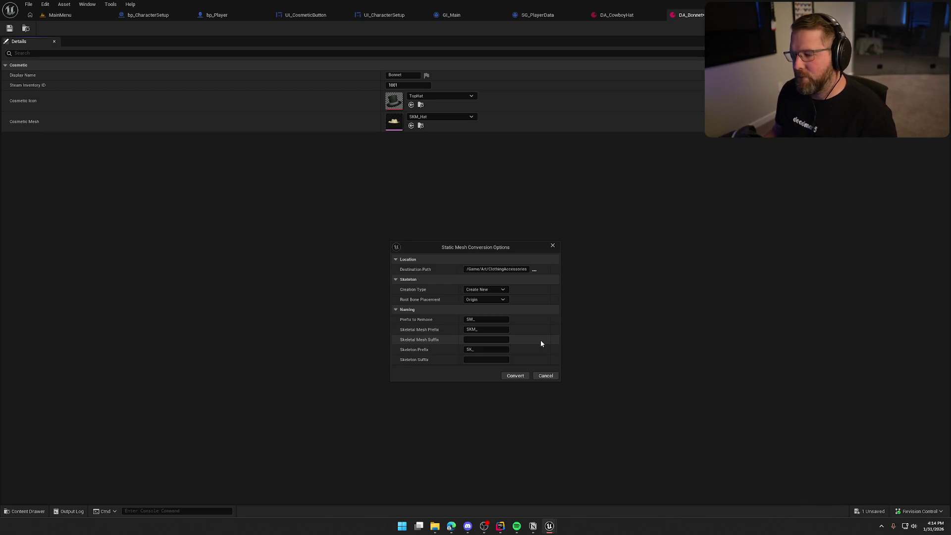
pyautogui.click(474, 290)
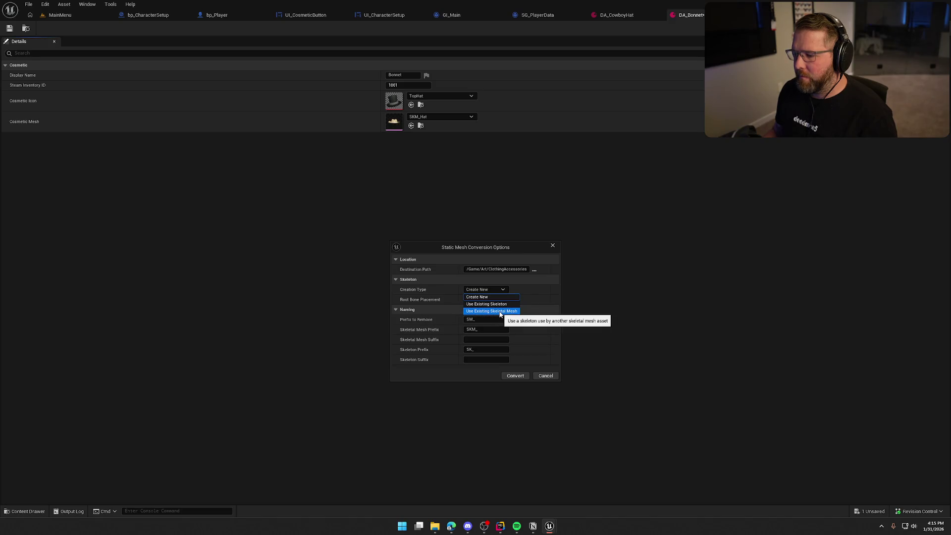
pyautogui.click(500, 312)
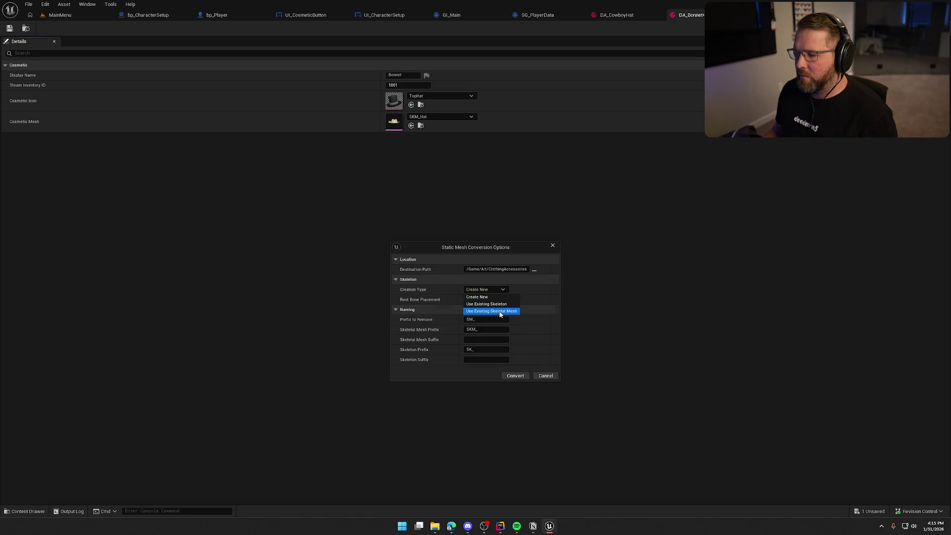
# - Pick SKM_Hat as the source mesh, leave the binding bone as None, and convert
pyautogui.click(511, 300)
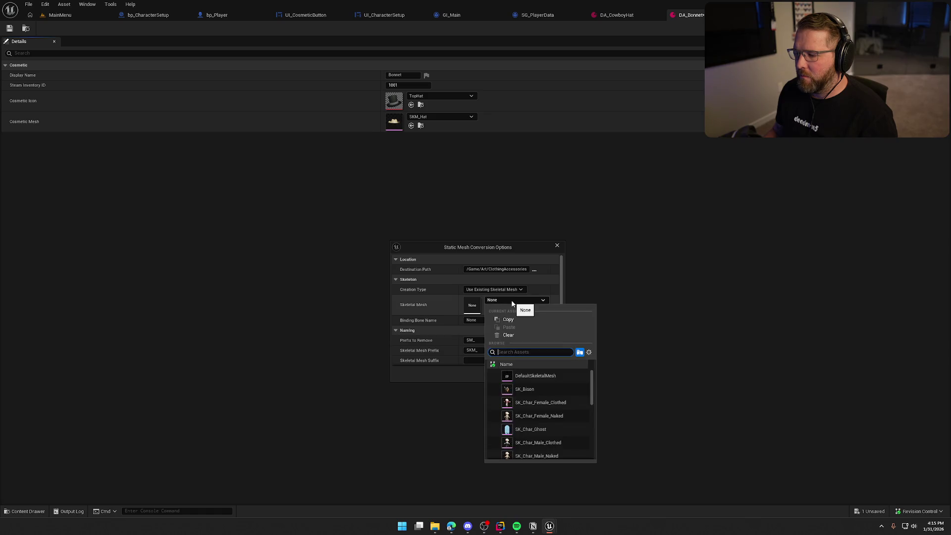
pyautogui.write('hat')
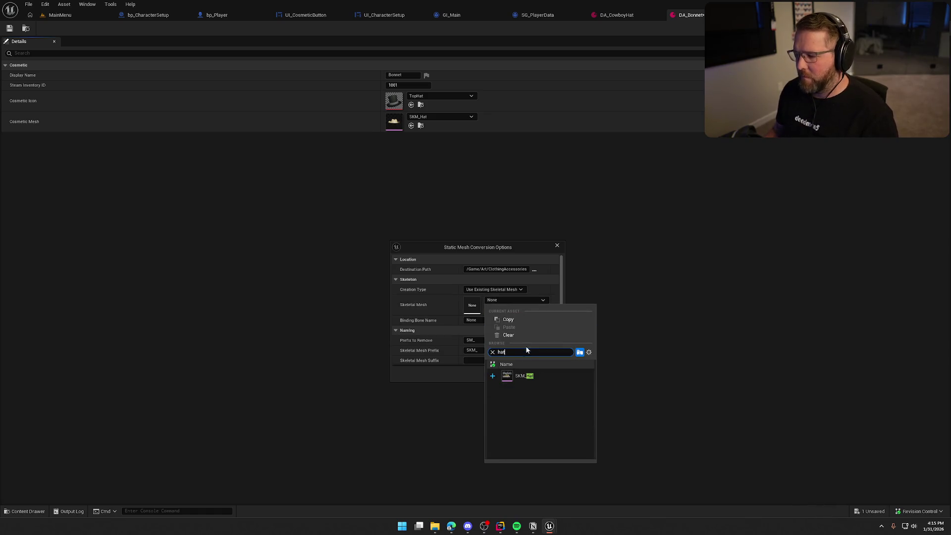
pyautogui.click(528, 375)
pyautogui.click(486, 321)
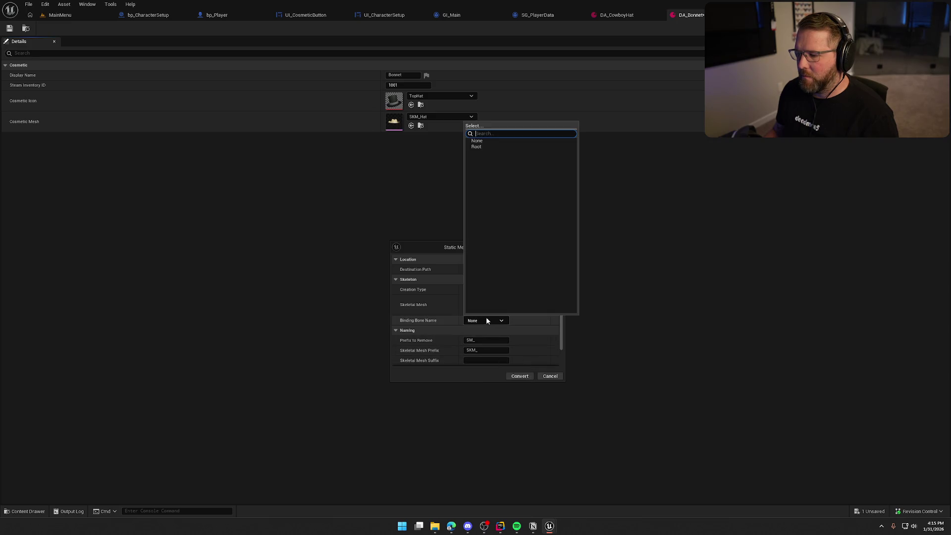
pyautogui.click(486, 321)
pyautogui.scroll(-2, 434, 302)
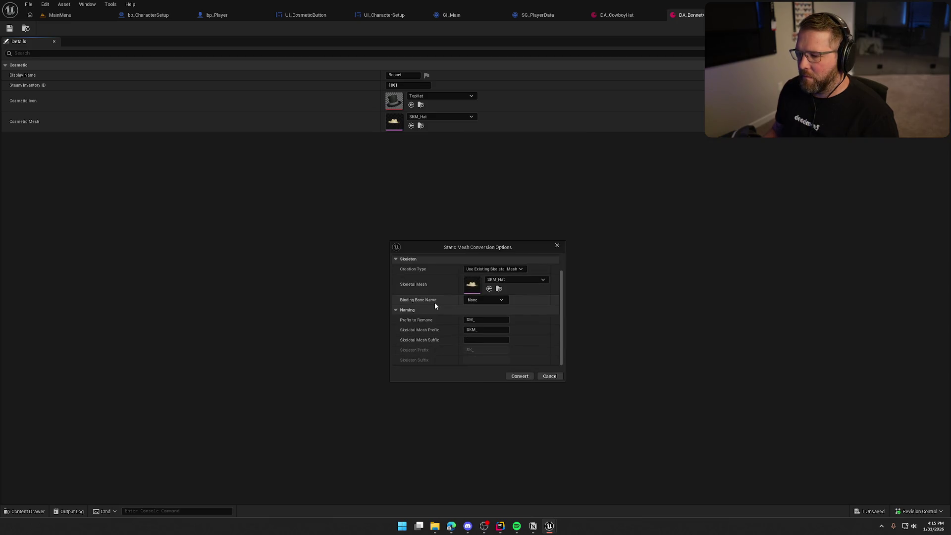
pyautogui.click(519, 376)
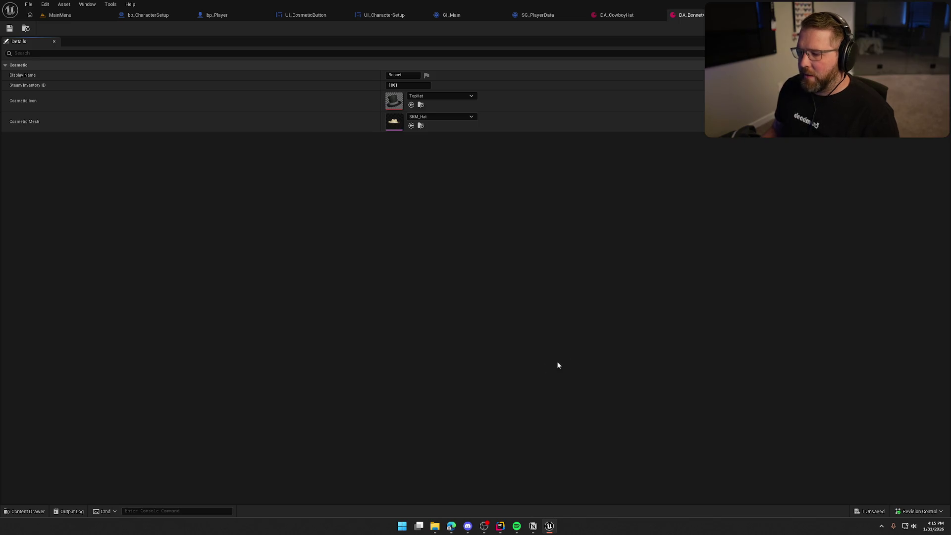
pyautogui.click(231, 445)
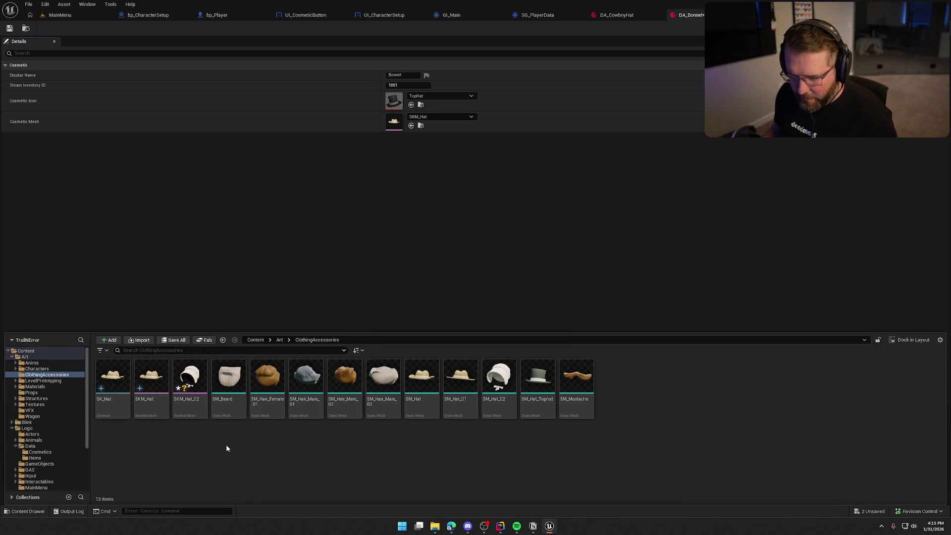
# - Save all, then inspect the SKM_Hat_02 mesh and its root bone
pyautogui.hotkey('ctrl', 'shift', 's')
pyautogui.doubleClick(192, 376)
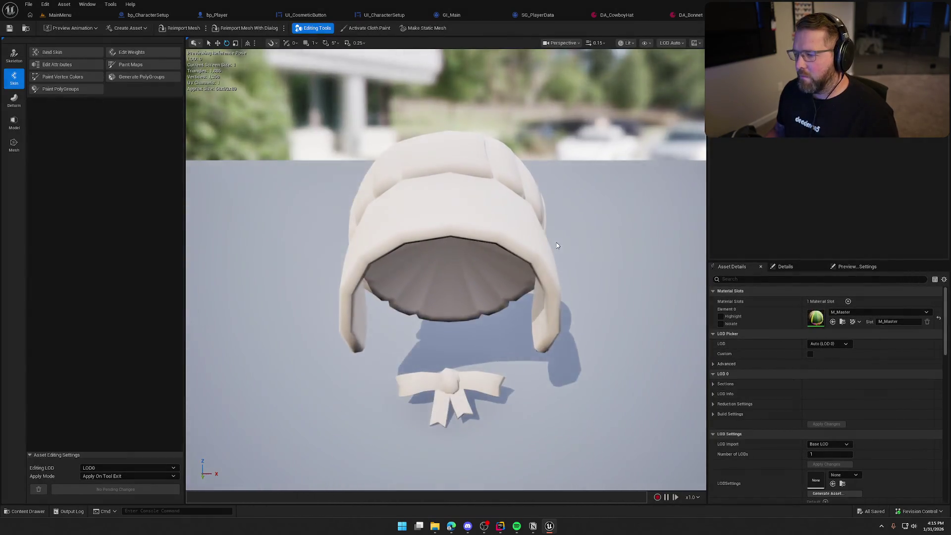
pyautogui.moveTo(556, 244)
pyautogui.mouseDown()
pyautogui.moveTo(500, 248)
pyautogui.moveTo(534, 253)
pyautogui.moveTo(515, 198)
pyautogui.moveTo(495, 258)
pyautogui.moveTo(540, 260)
pyautogui.mouseUp()
pyautogui.click(396, 297)
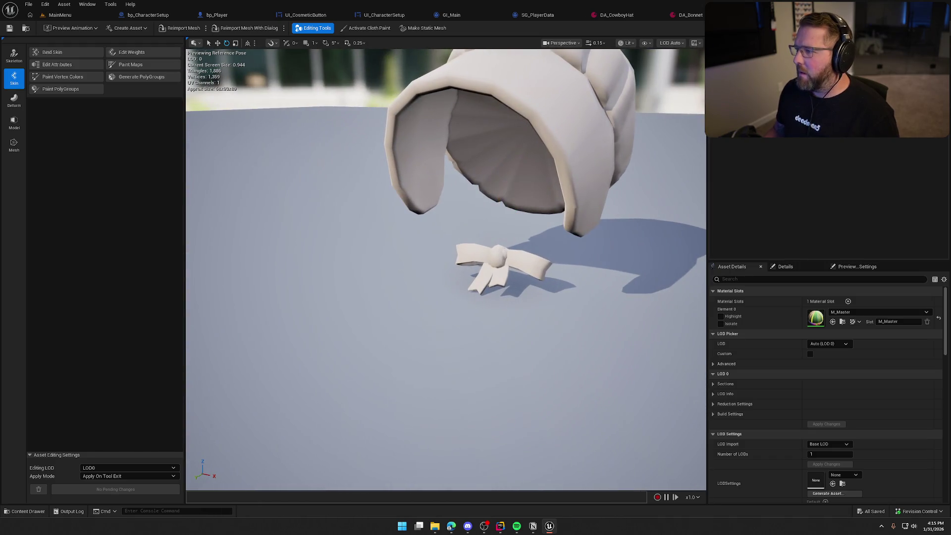
# - Assign SKM_Hat_02 as DA_Bonnet's Cosmetic Mesh
pyautogui.click(691, 14)
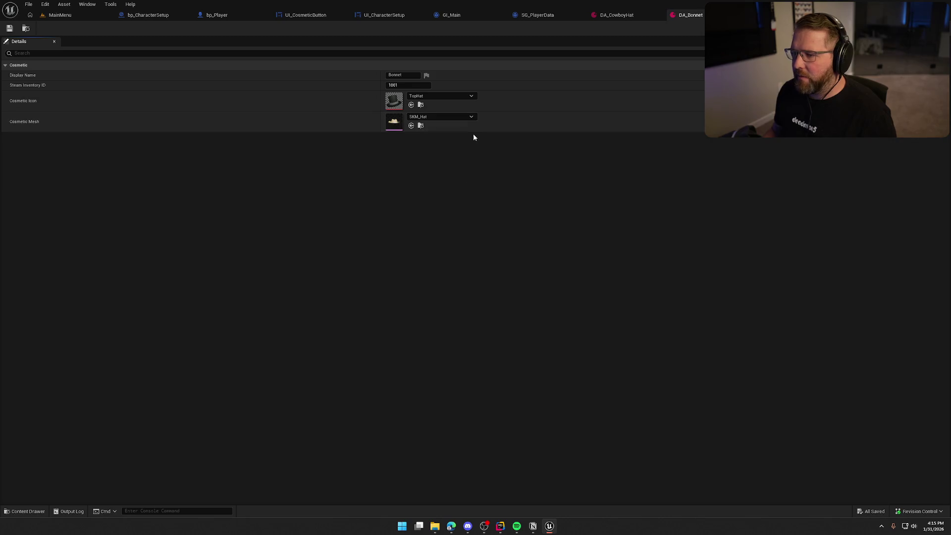
pyautogui.hotkey('ctrl', 'space')
pyautogui.moveTo(189, 470)
pyautogui.mouseDown()
pyautogui.moveTo(421, 146)
pyautogui.moveTo(426, 123)
pyautogui.mouseUp()
# - Rename SK_Hat to HatSkeleton and save DA_Bonnet
pyautogui.click(182, 470)
pyautogui.press('Home')
pyautogui.press('F2')
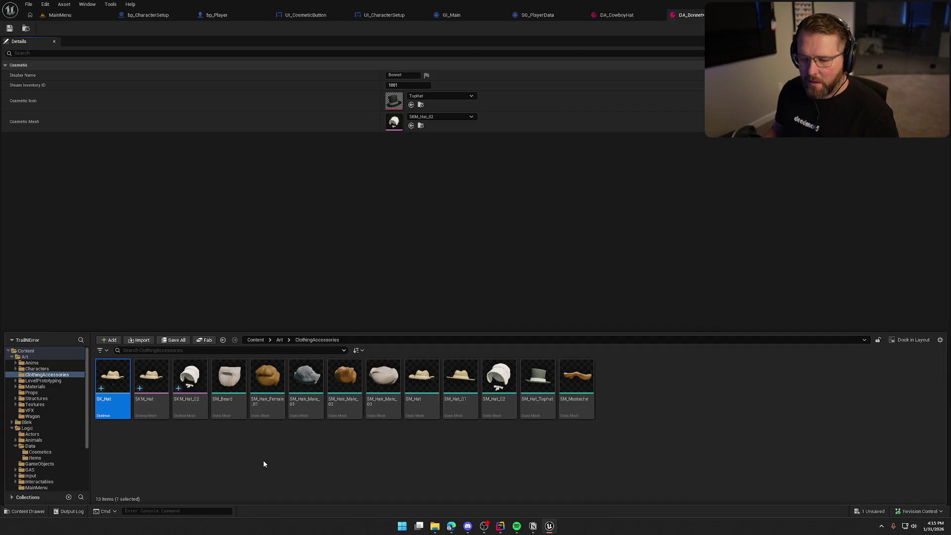
pyautogui.press('BackSpace')
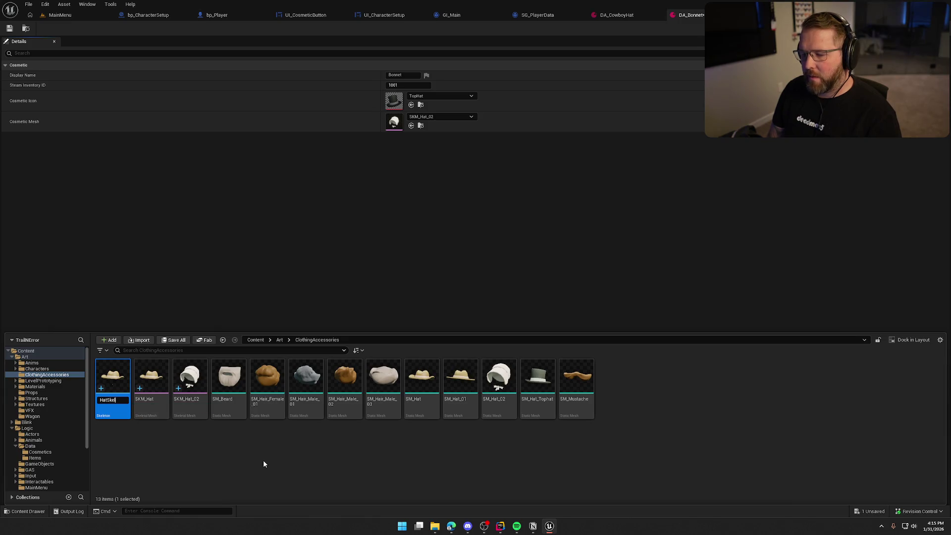
pyautogui.press('Return')
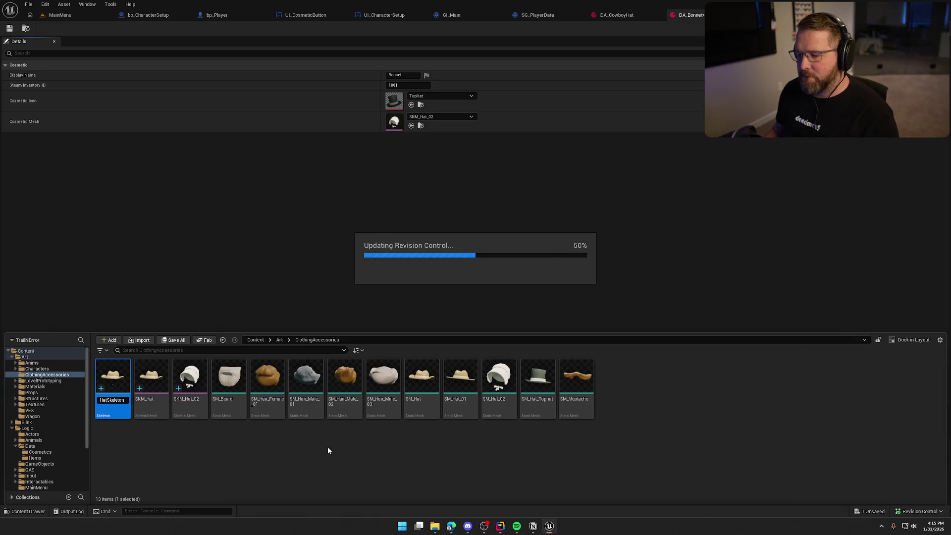
pyautogui.click(329, 446)
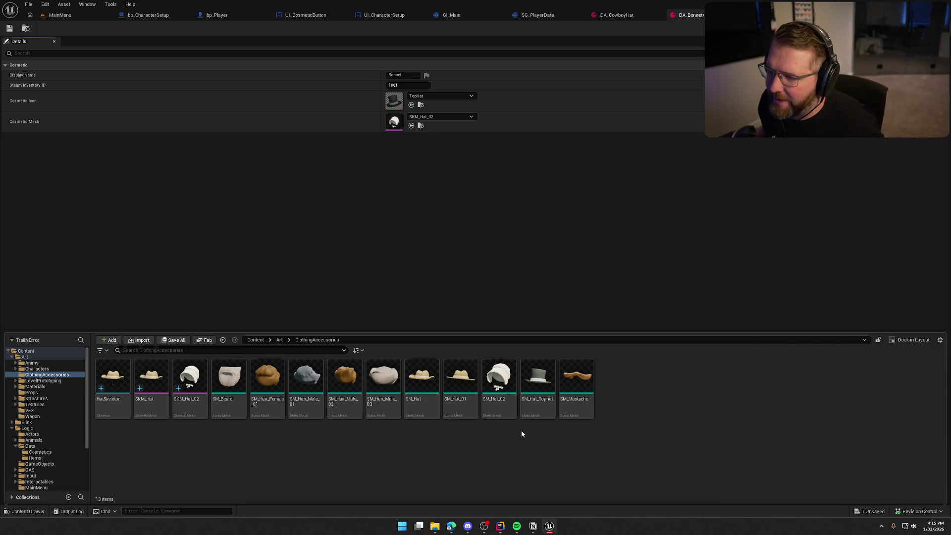
pyautogui.click(529, 220)
pyautogui.hotkey('ctrl', 's')
pyautogui.hotkey('ctrl', 'space')
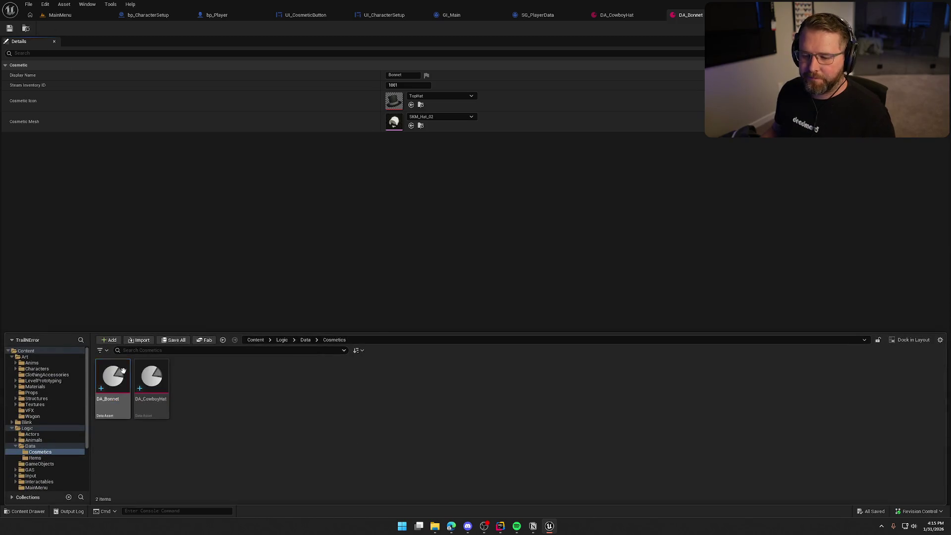
# - Duplicate DA_Bonnet as DA_Mustache and open it for editing
pyautogui.hotkey('ctrl', 'd')
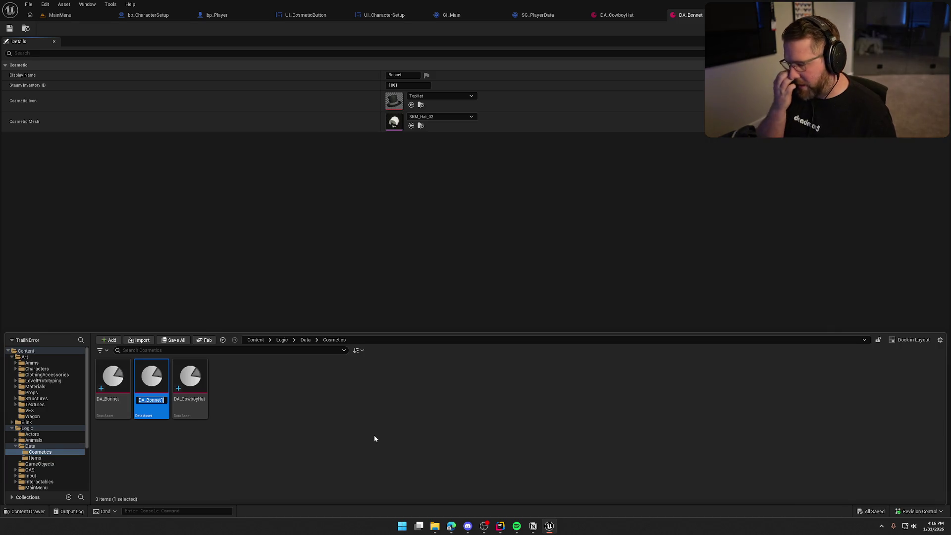
pyautogui.write('DA_Mustache')
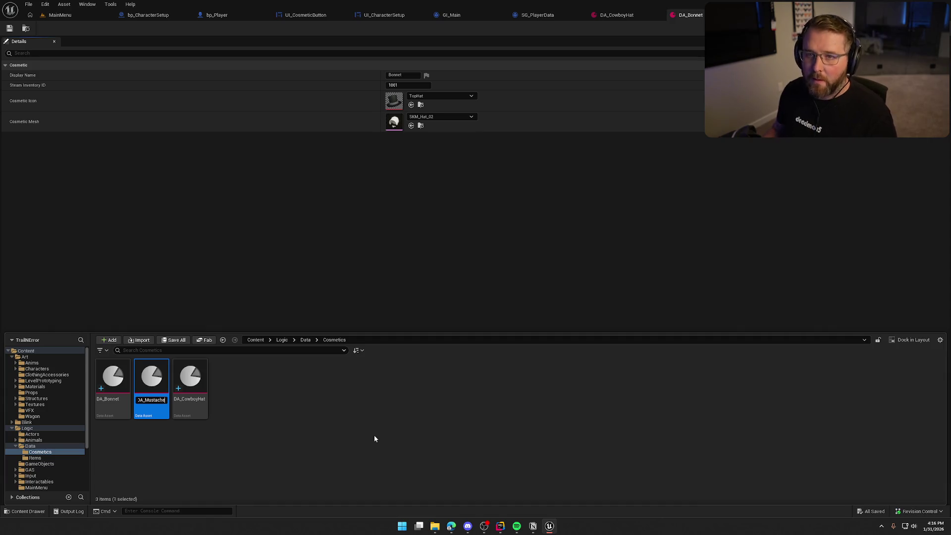
pyautogui.press('Return')
pyautogui.click(291, 423)
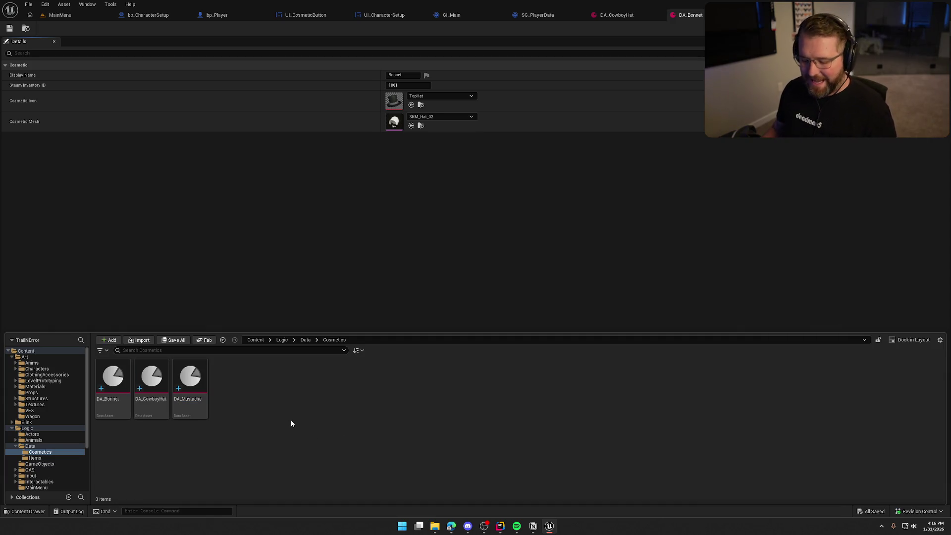
pyautogui.doubleClick(188, 379)
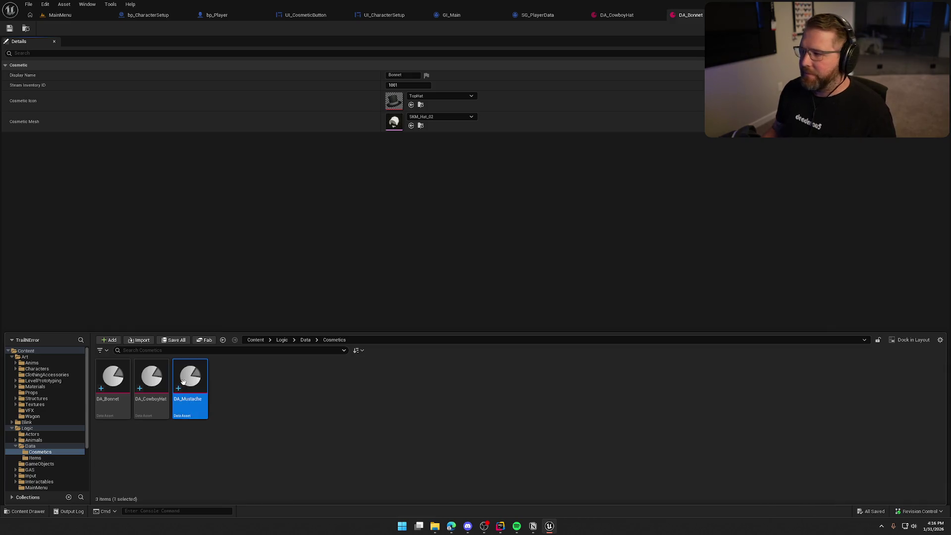
# - Set DA_Mustache's Display Name to 'Mustache' and Steam Inventory ID to 2000
pyautogui.write('Mustache')
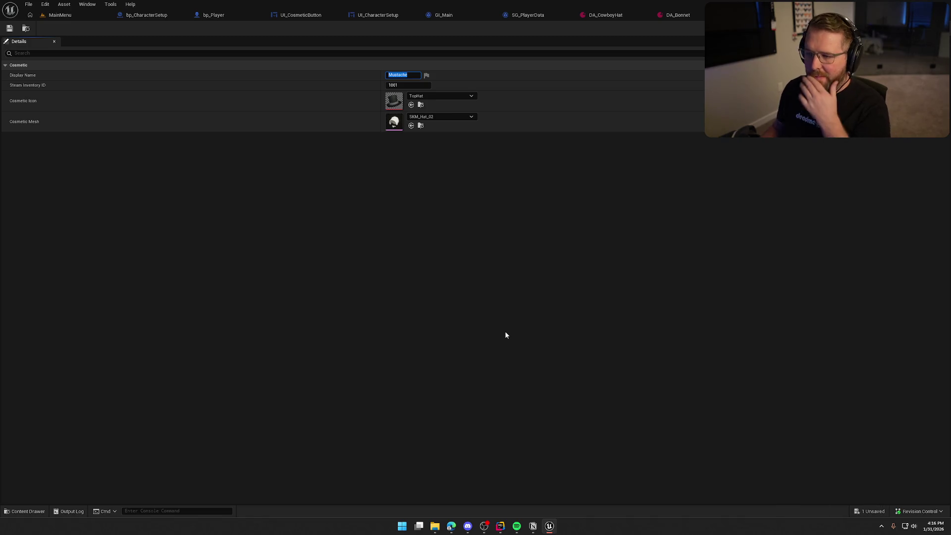
pyautogui.press('Return')
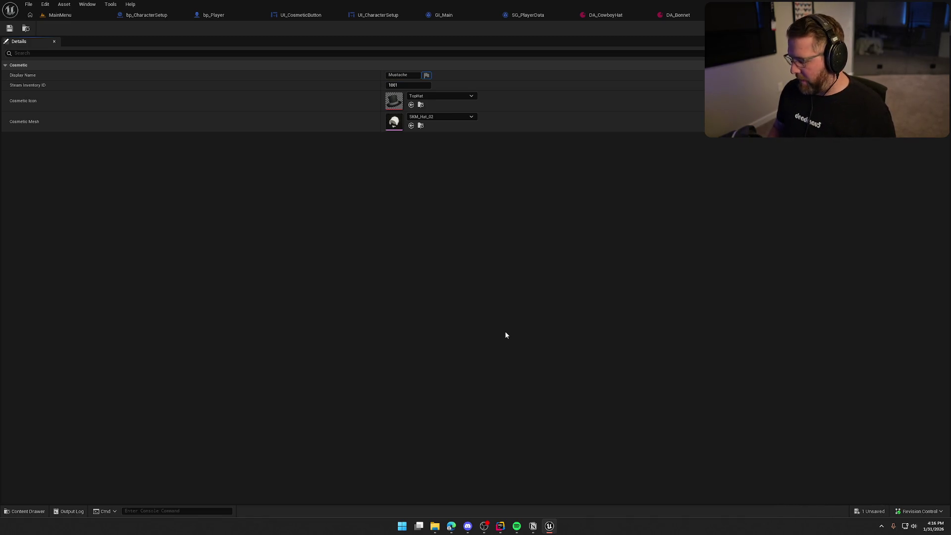
pyautogui.press('Tab')
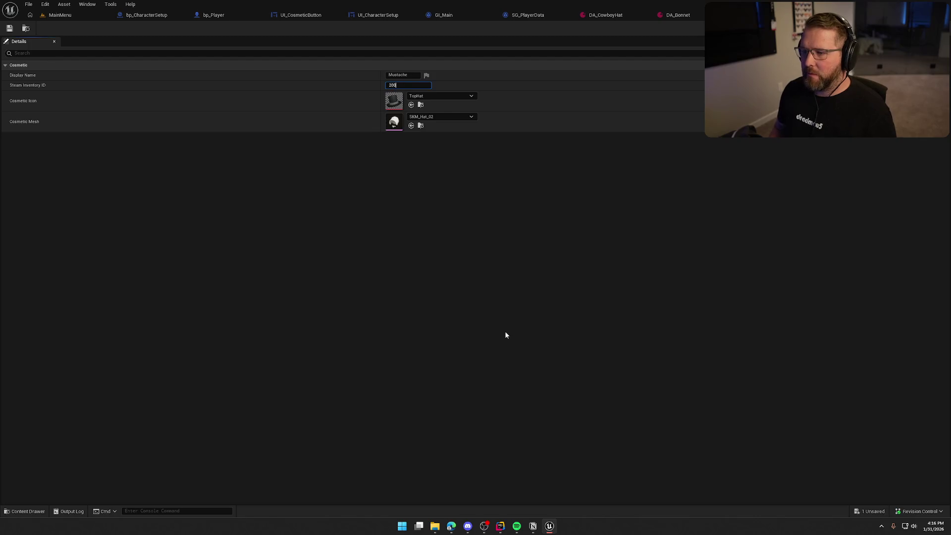
pyautogui.press('Return')
pyautogui.click(445, 117)
pyautogui.click(446, 114)
pyautogui.click(421, 125)
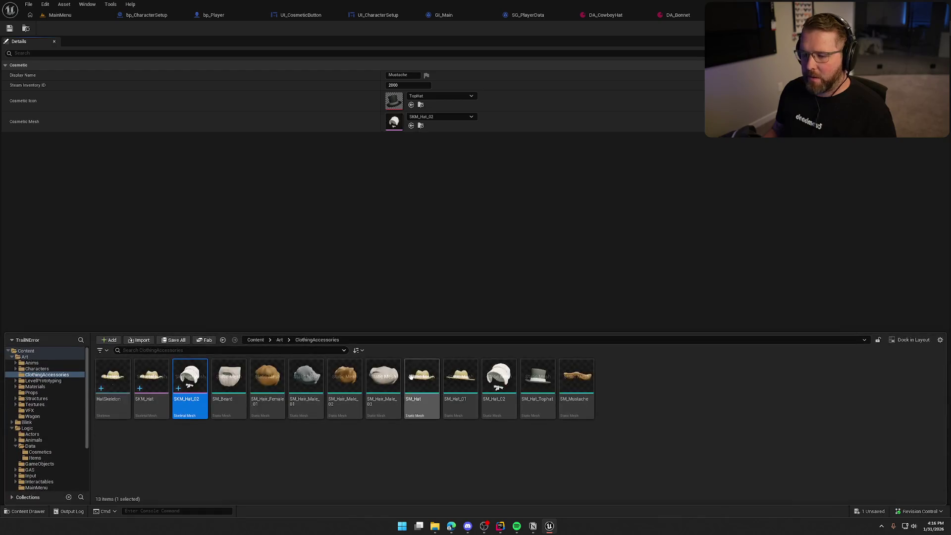
# - Convert SM_Mustache to a skeletal mesh with a newly created skeleton, then save all assets
pyautogui.click(576, 382)
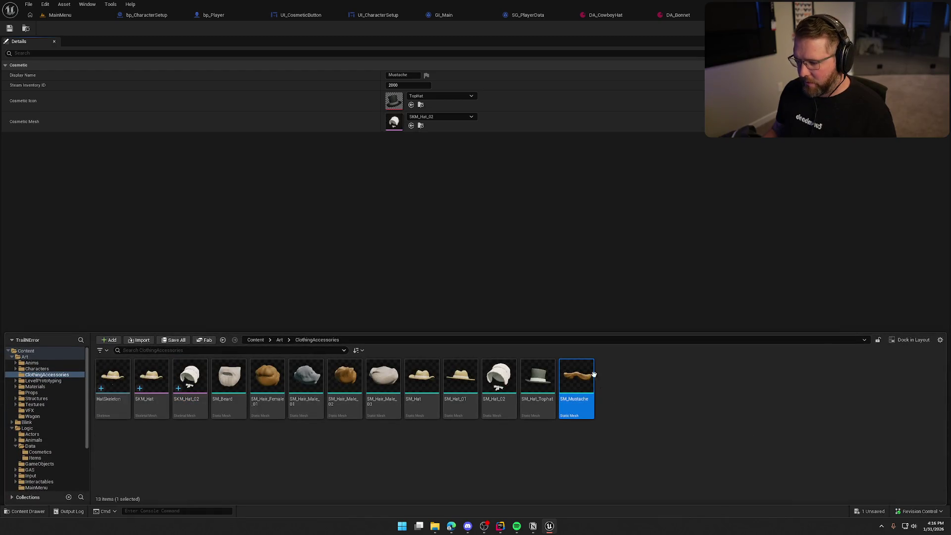
pyautogui.rightClick(575, 382)
pyautogui.click(612, 96)
pyautogui.click(495, 290)
pyautogui.click(494, 297)
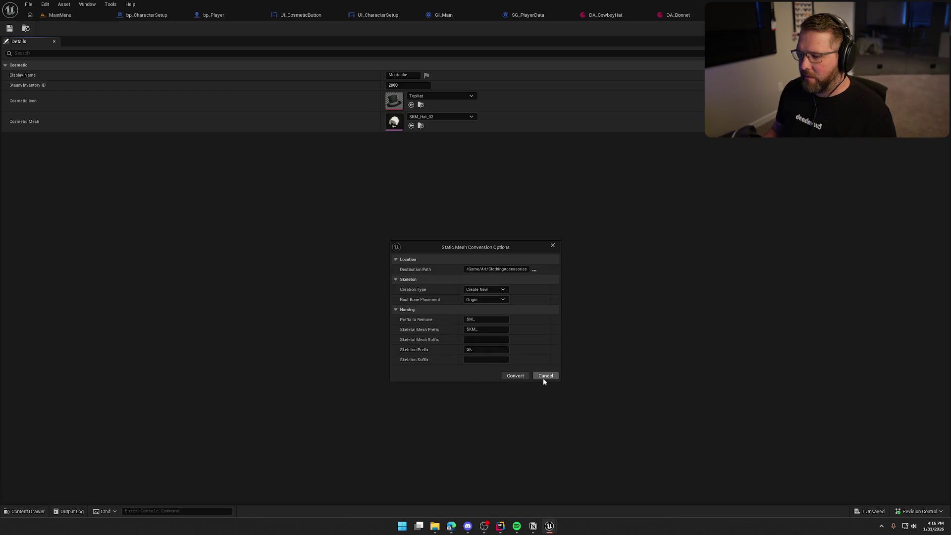
pyautogui.click(515, 375)
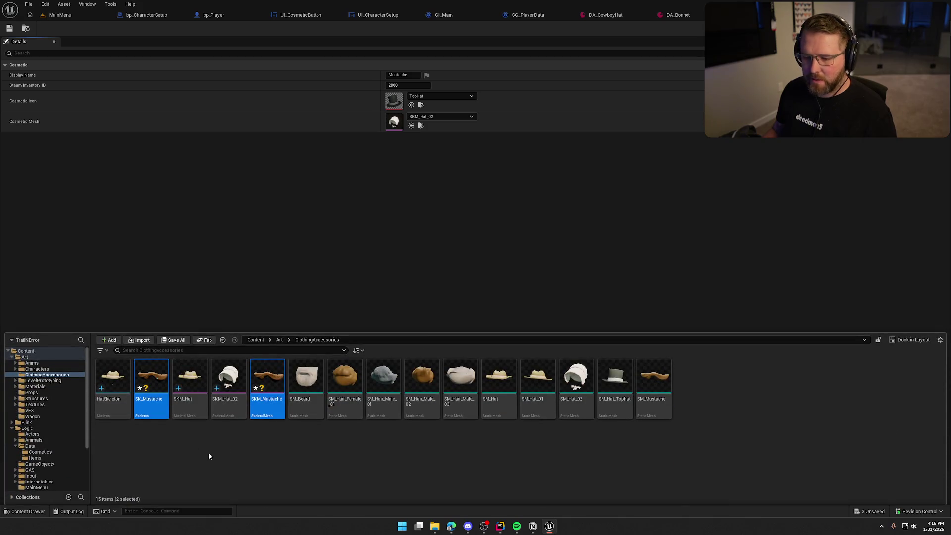
pyautogui.click(230, 467)
pyautogui.hotkey('ctrl', 'shift', 's')
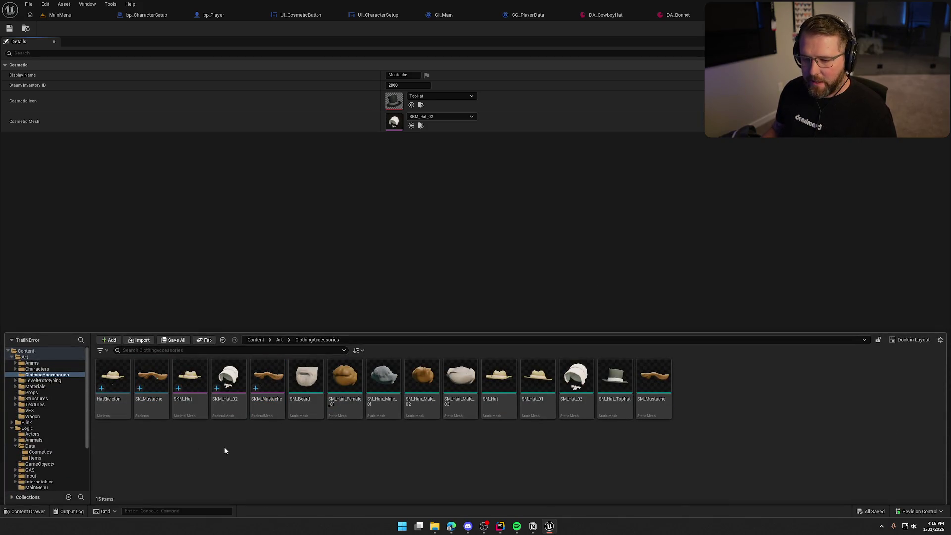
# - Rename the SK_Mustache skeleton to FacialHairSkeleton
pyautogui.click(151, 386)
pyautogui.press('F2')
pyautogui.press('BackSpace')
pyautogui.write('Faci')
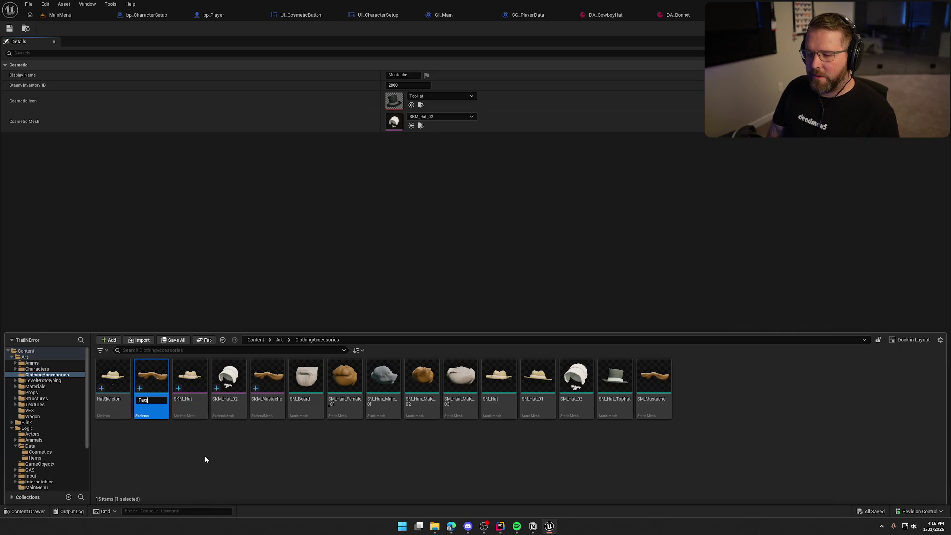
pyautogui.write('alHairSkeleton')
pyautogui.press('Return')
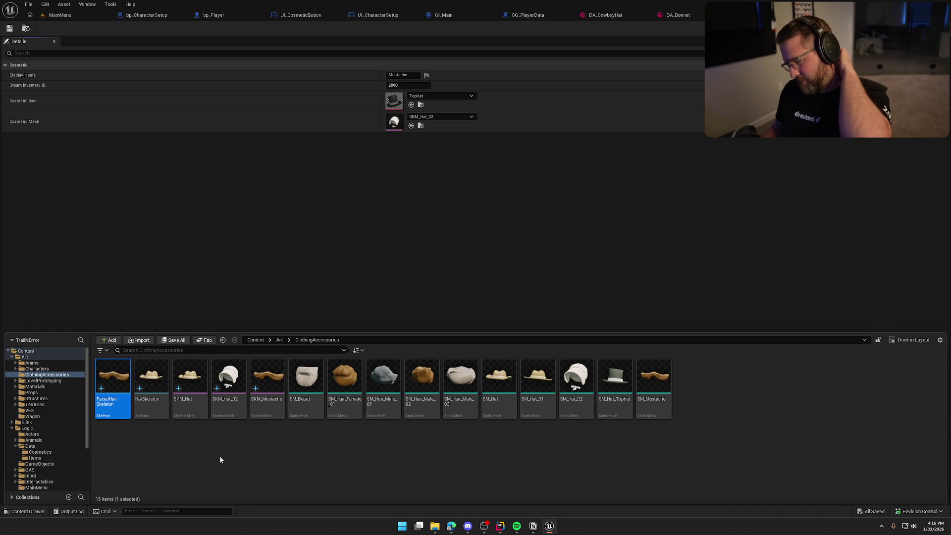
# - Assign SKM_Mustache as DA_Mustache's Cosmetic Mesh and save
pyautogui.moveTo(268, 379); pyautogui.dragTo(433, 136)
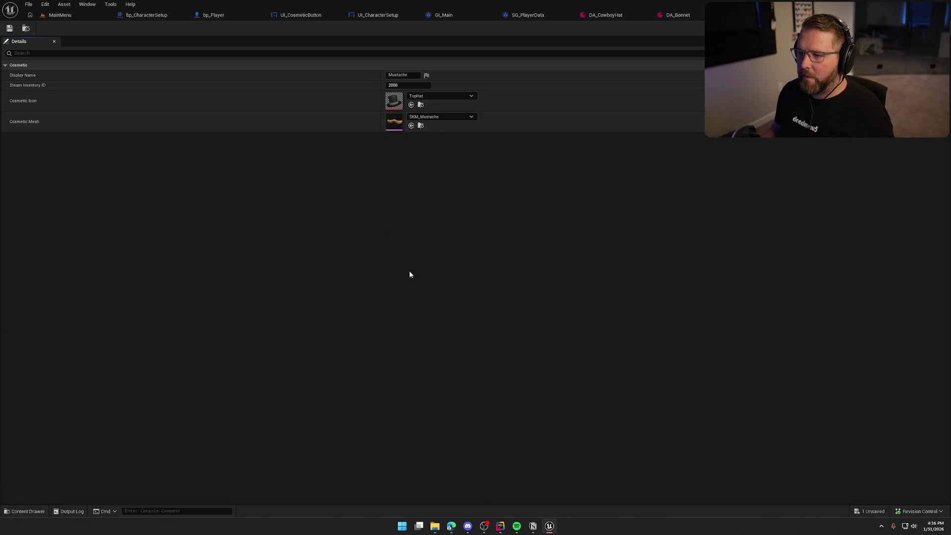
pyautogui.hotkey('ctrl', 's')
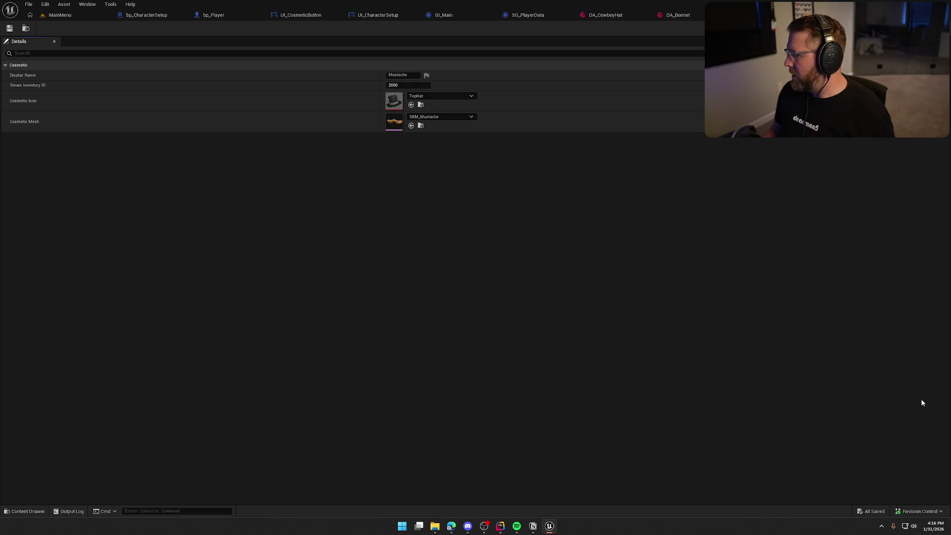
pyautogui.hotkey('ctrl', 'space')
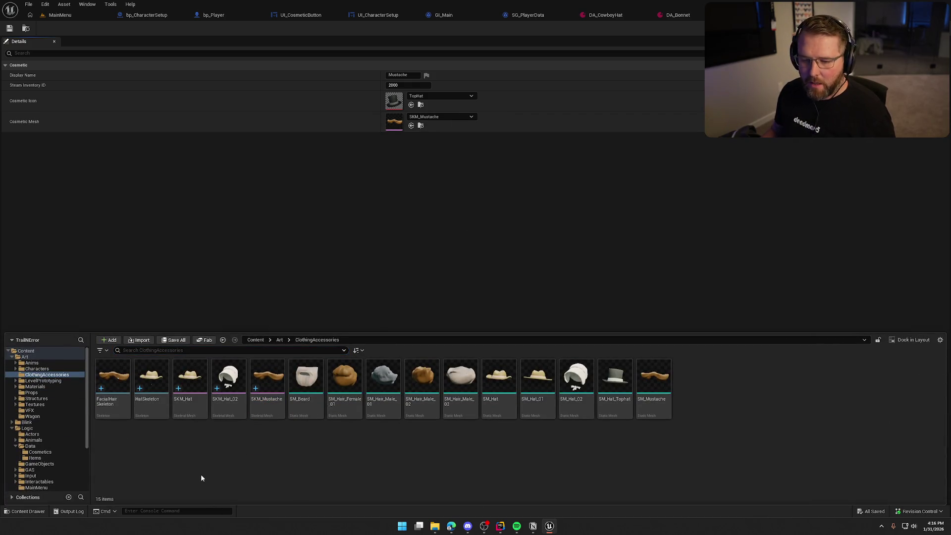
# - Duplicate DA_Mustache as DA_GenericMaleClothes
pyautogui.click(25, 28)
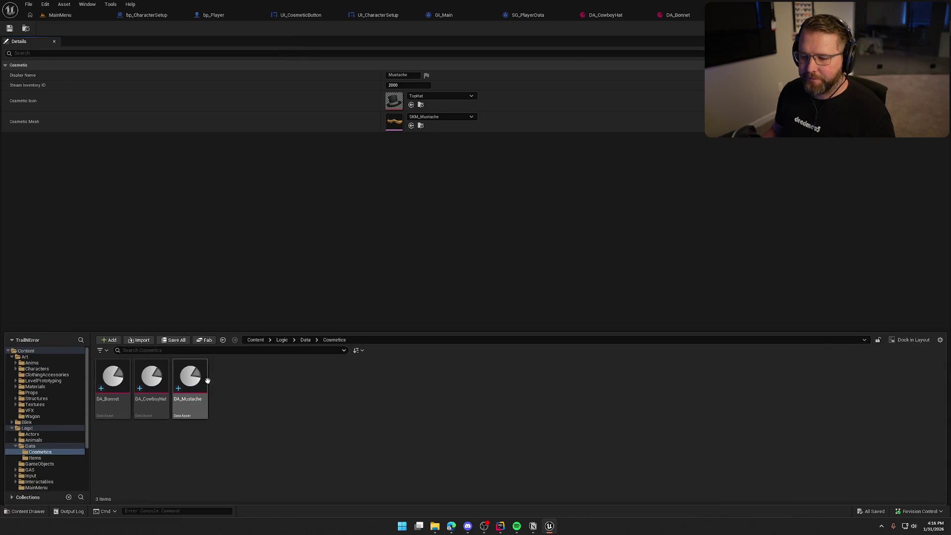
pyautogui.hotkey('ctrl', 'd')
pyautogui.write('DA_')
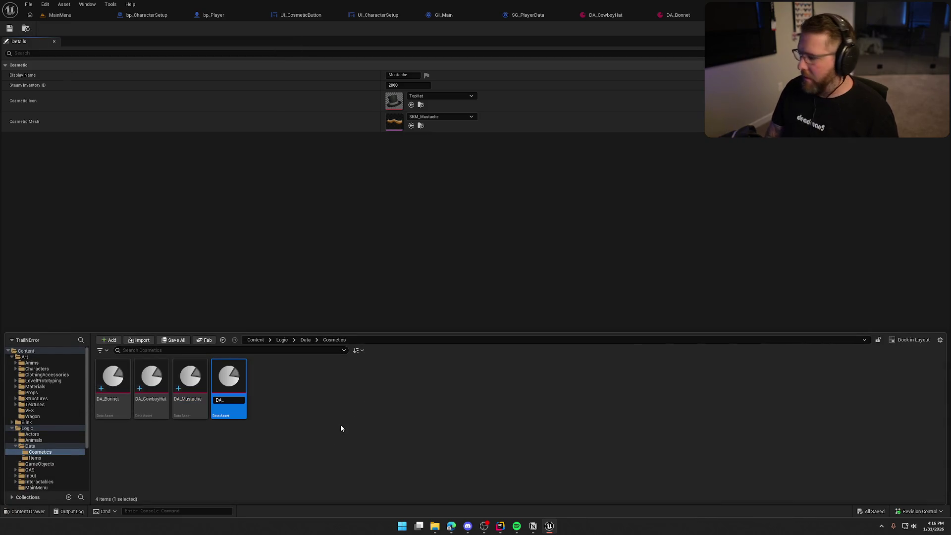
pyautogui.write('Genear')
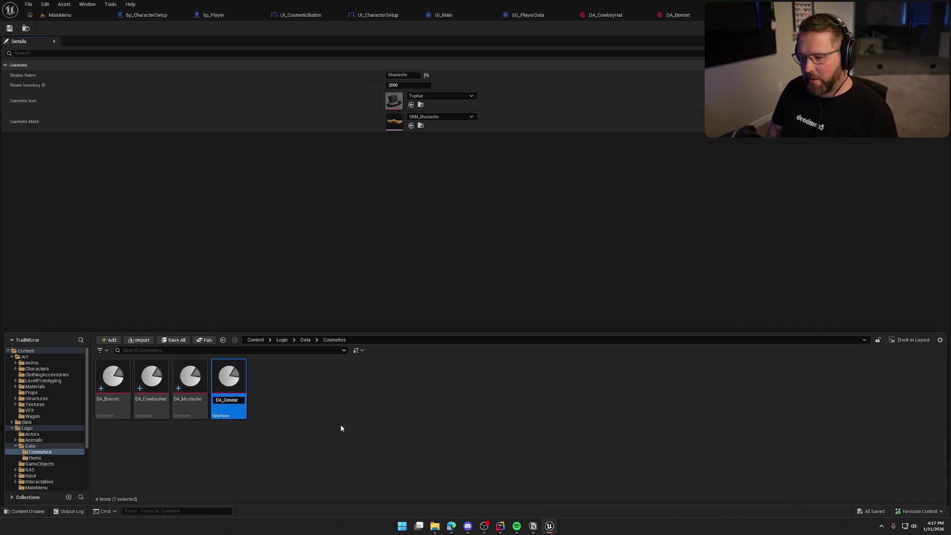
pyautogui.press('BackSpace')
pyautogui.press('BackSpace')
pyautogui.write('ric')
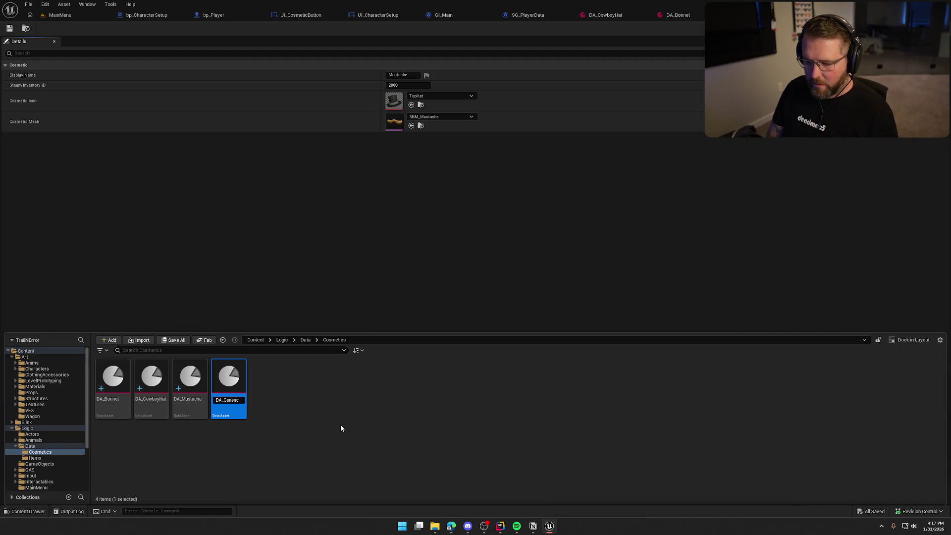
pyautogui.write('MaleCl')
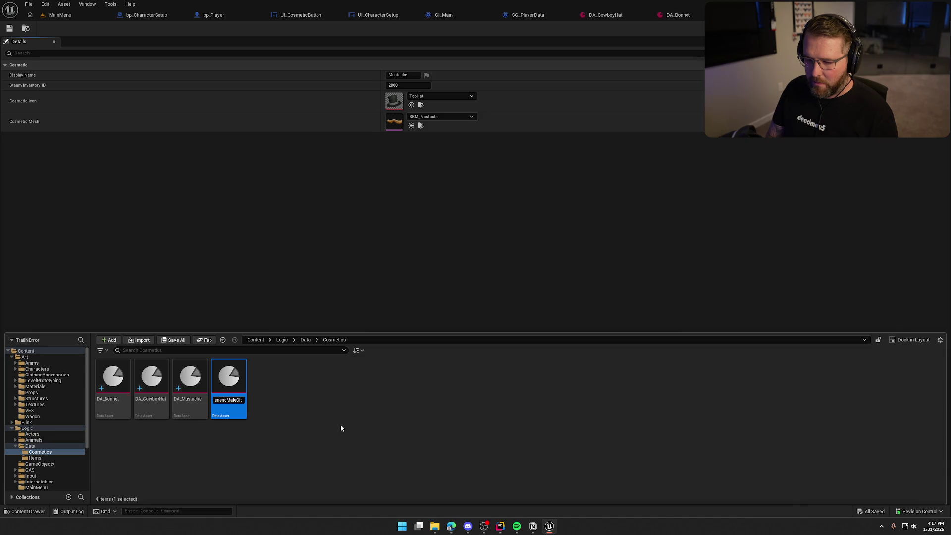
pyautogui.write('othes')
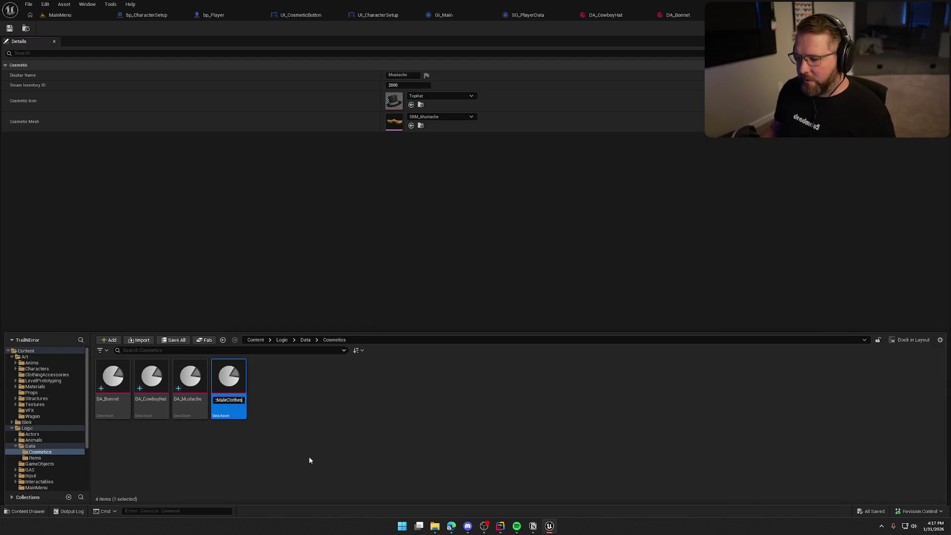
pyautogui.press('Return')
pyautogui.hotkey('ctrl', 'space')
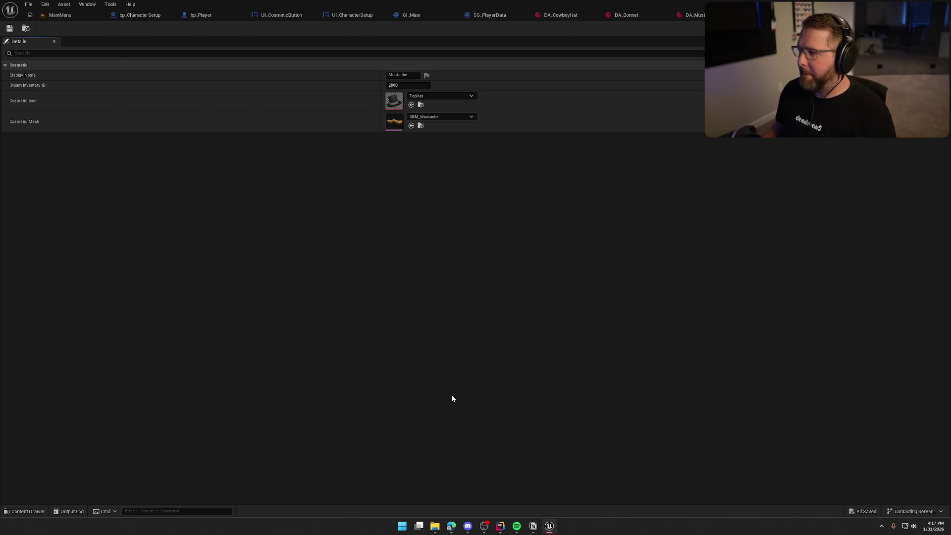
# - Set the Display Name to 'Generic Clothing' and Steam Inventory ID to 3000
pyautogui.click(410, 74)
pyautogui.write('Gener')
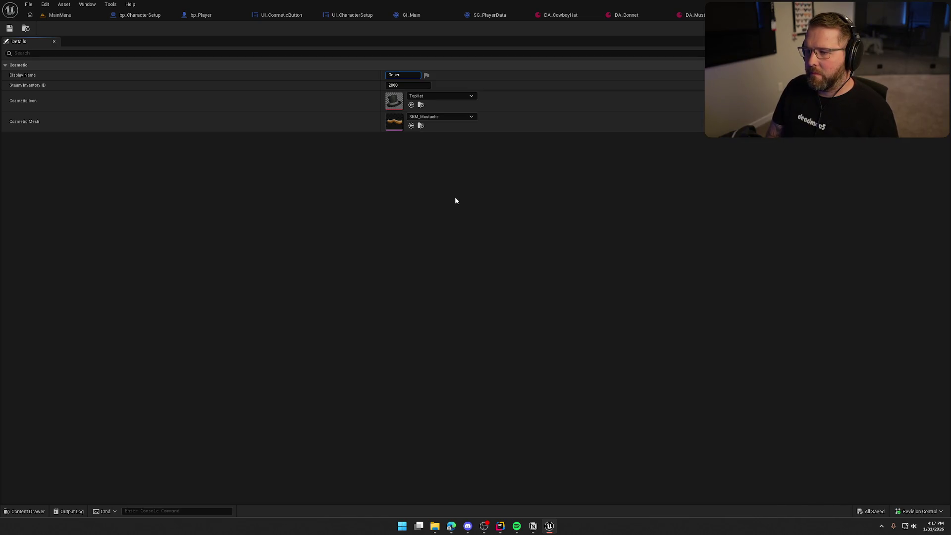
pyautogui.write('ic Clothing')
pyautogui.press('Return')
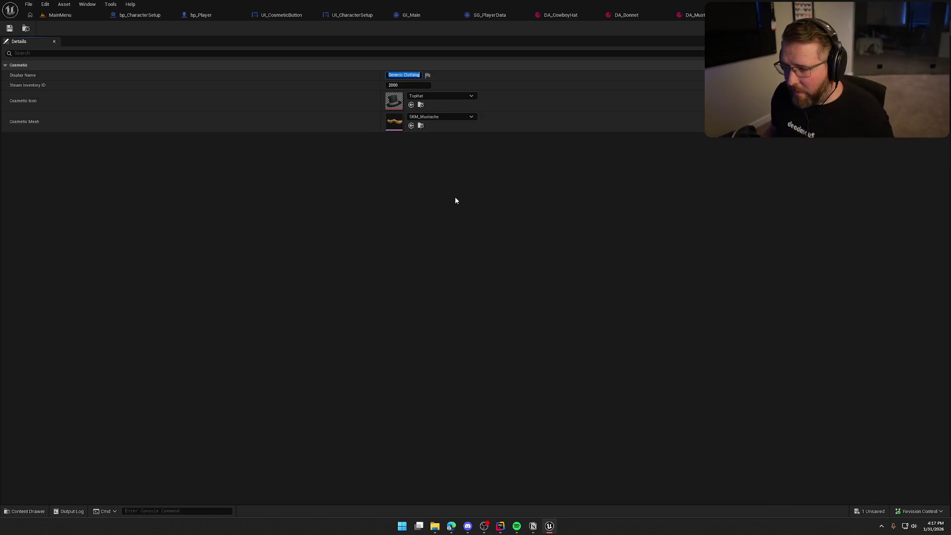
pyautogui.press('Tab')
pyautogui.write('3000')
pyautogui.press('Return')
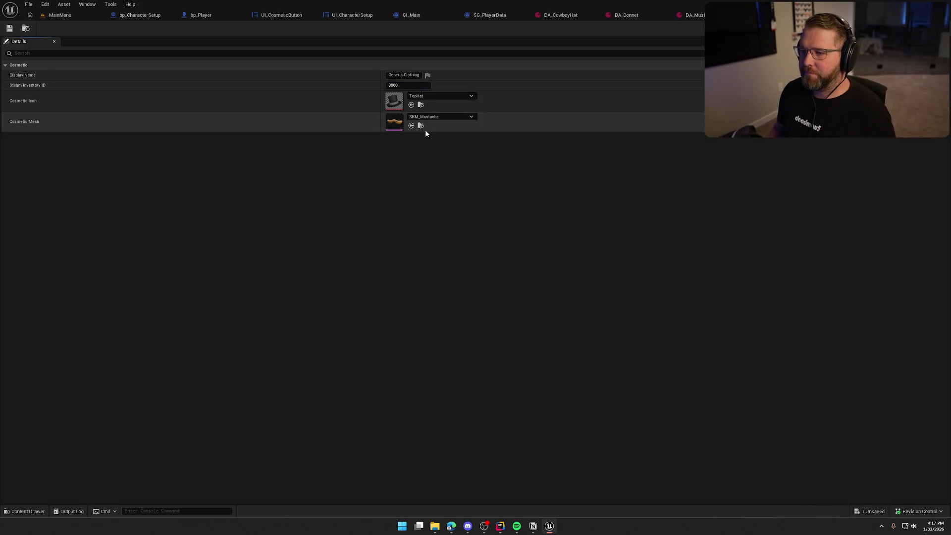
# - Set the Cosmetic Mesh to SK_Char_Male_Clothed from Characters/Player/Male and save
pyautogui.click(421, 125)
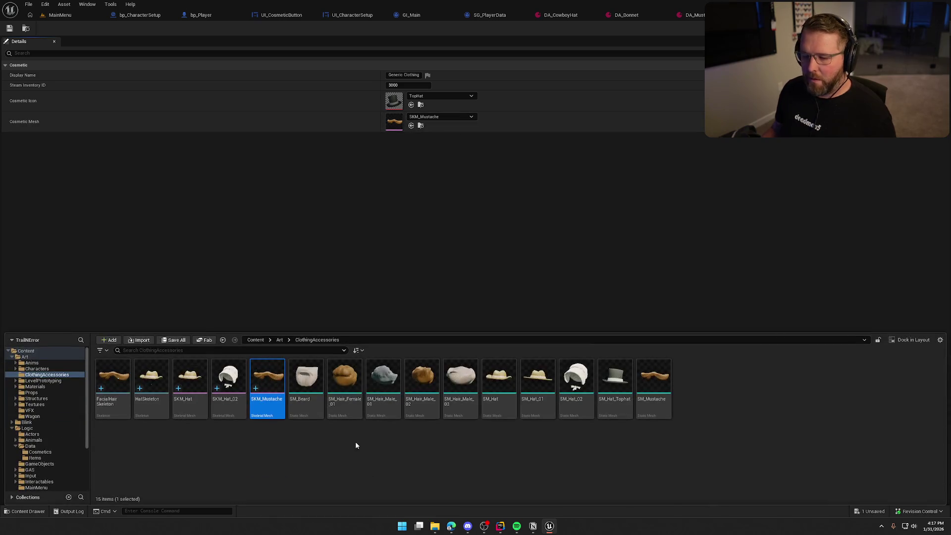
pyautogui.click(37, 368)
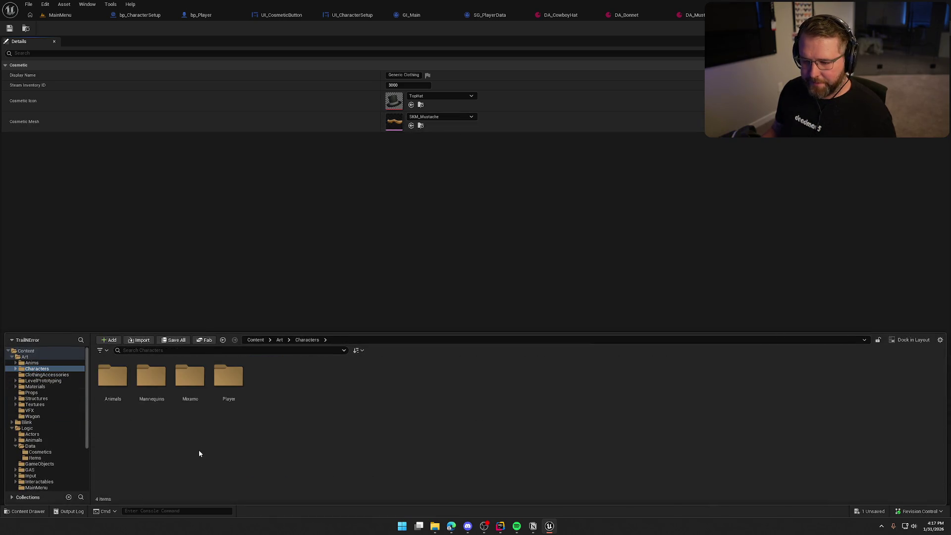
pyautogui.doubleClick(227, 376)
pyautogui.doubleClick(191, 391)
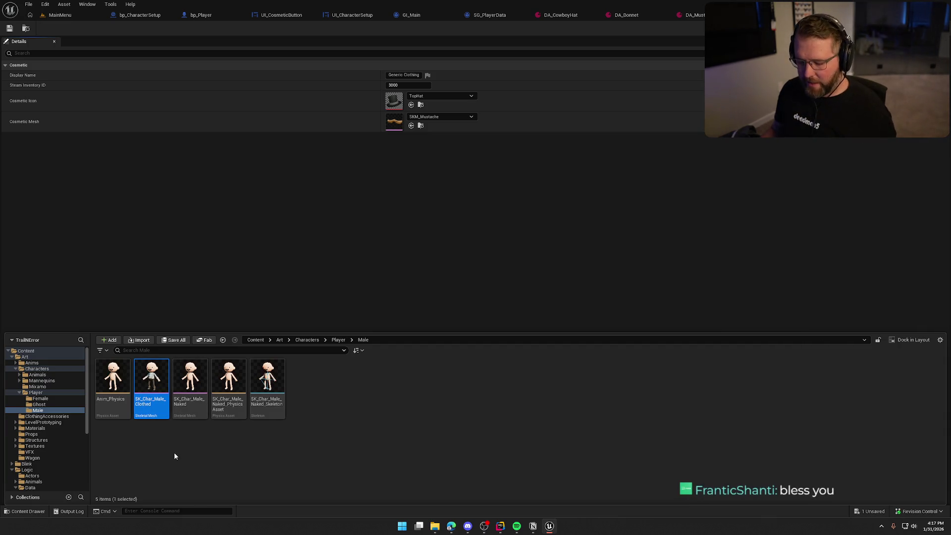
pyautogui.moveTo(142, 382)
pyautogui.mouseDown()
pyautogui.moveTo(381, 147)
pyautogui.moveTo(394, 122)
pyautogui.mouseUp()
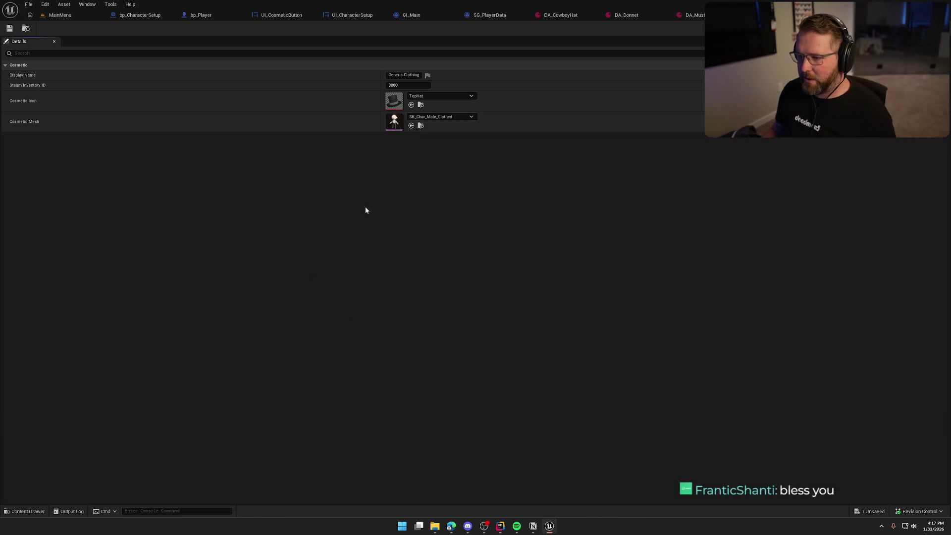
pyautogui.hotkey('ctrl', 's')
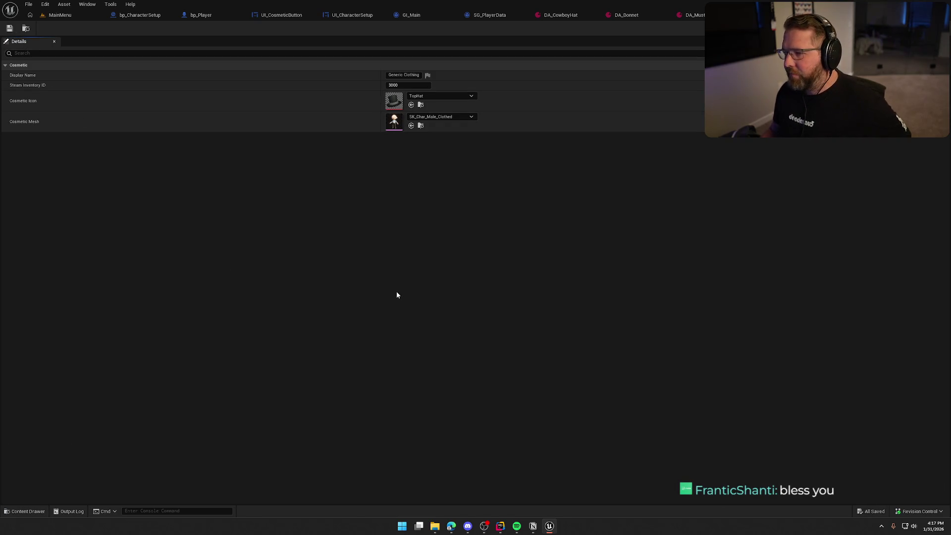
pyautogui.hotkey('ctrl', 'space')
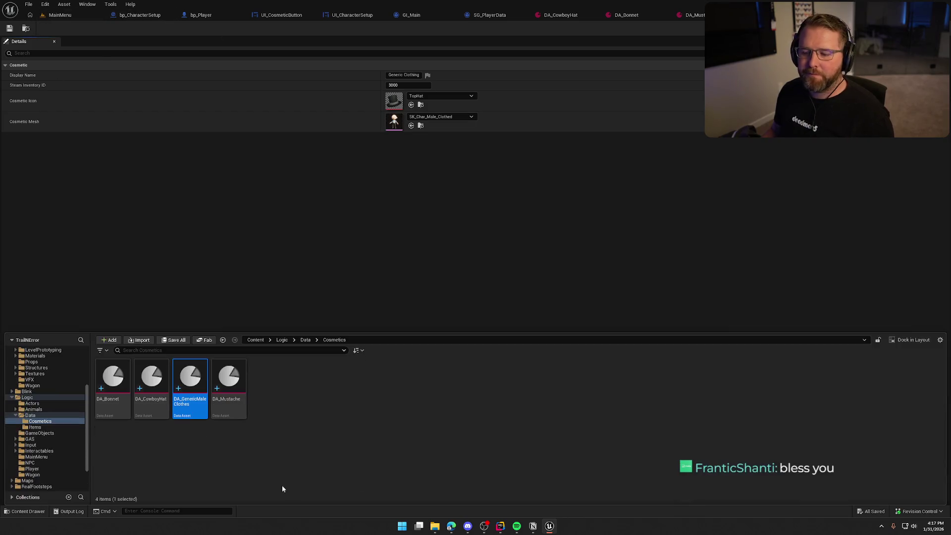
# - Duplicate DA_GenericMaleClothes as DA_GenericFemaleClothes and open it for editing
pyautogui.hotkey('ctrl', 'd')
pyautogui.press('End')
pyautogui.press('BackSpace')
pyautogui.press('Left')
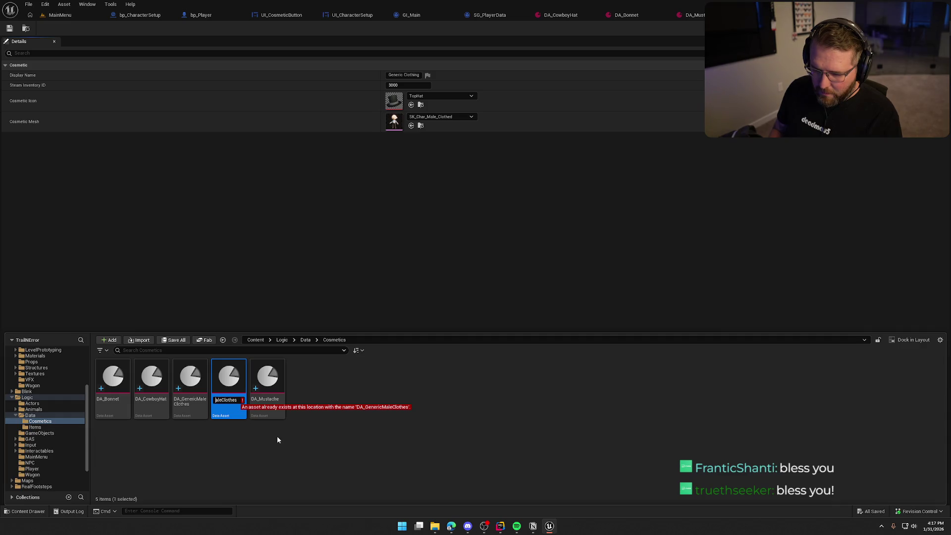
pyautogui.press('BackSpace')
pyautogui.write('Fem')
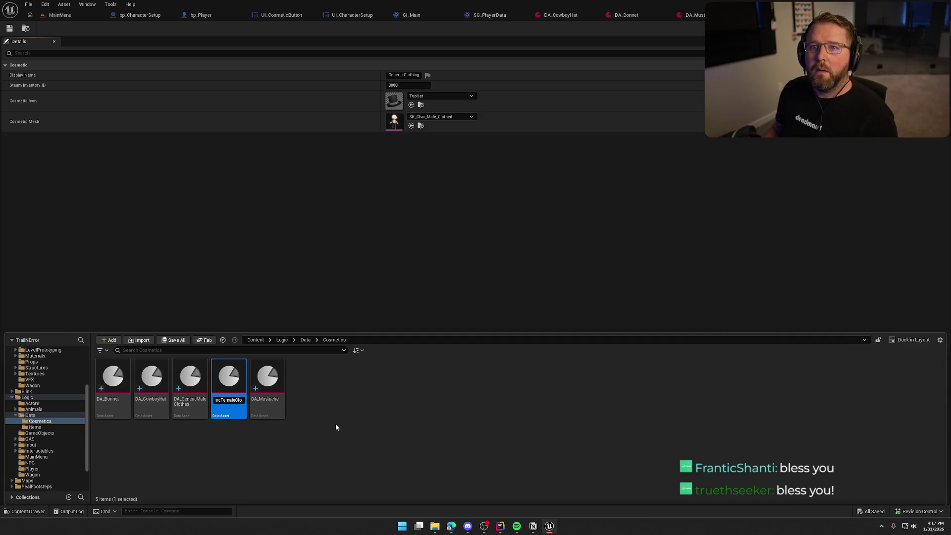
pyautogui.press('Return')
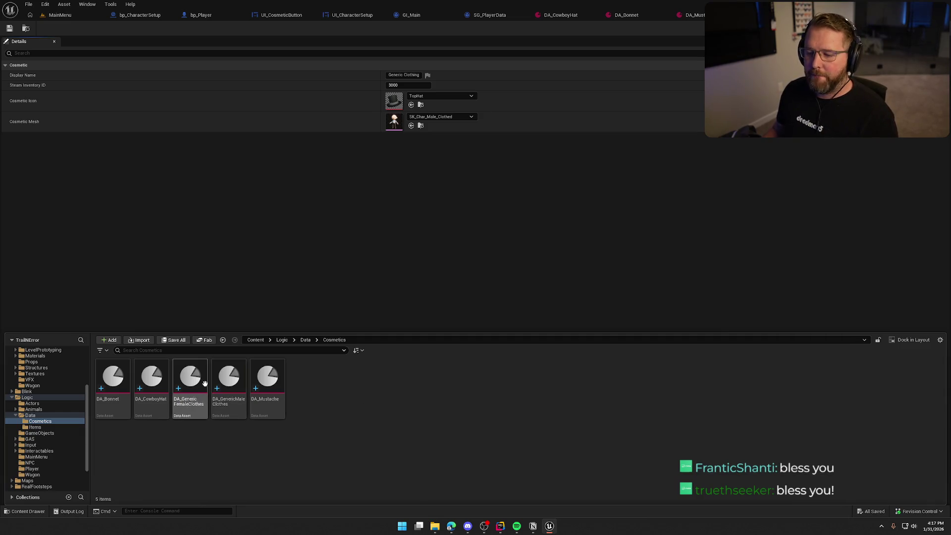
pyautogui.doubleClick(182, 375)
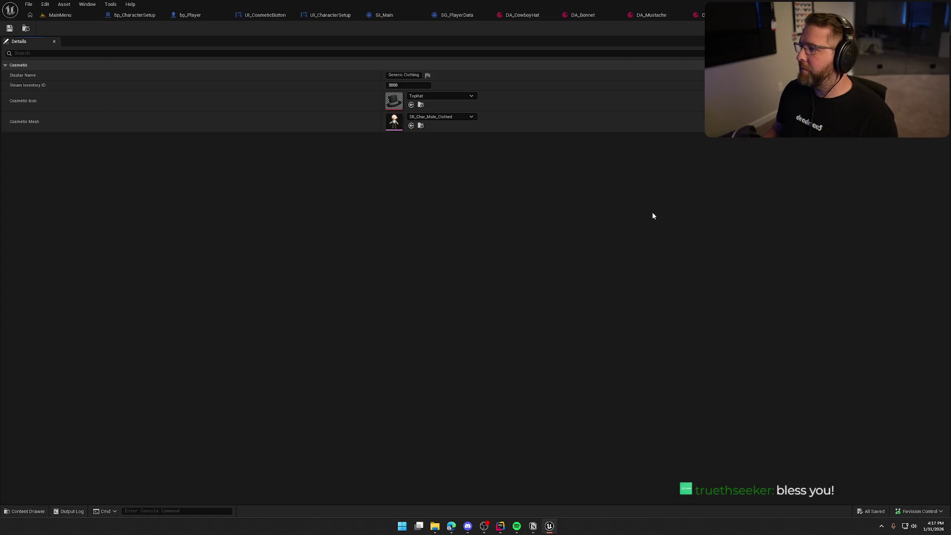
# - Set Steam Inventory ID 3001 and Cosmetic Mesh SK_Char_Female_Clothed, then save
pyautogui.click(408, 86)
pyautogui.write('30')
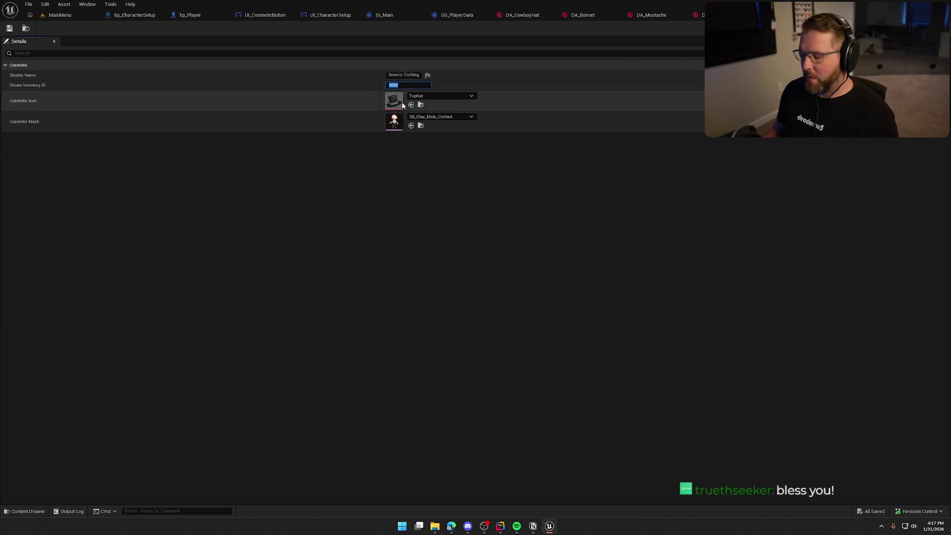
pyautogui.press('Return')
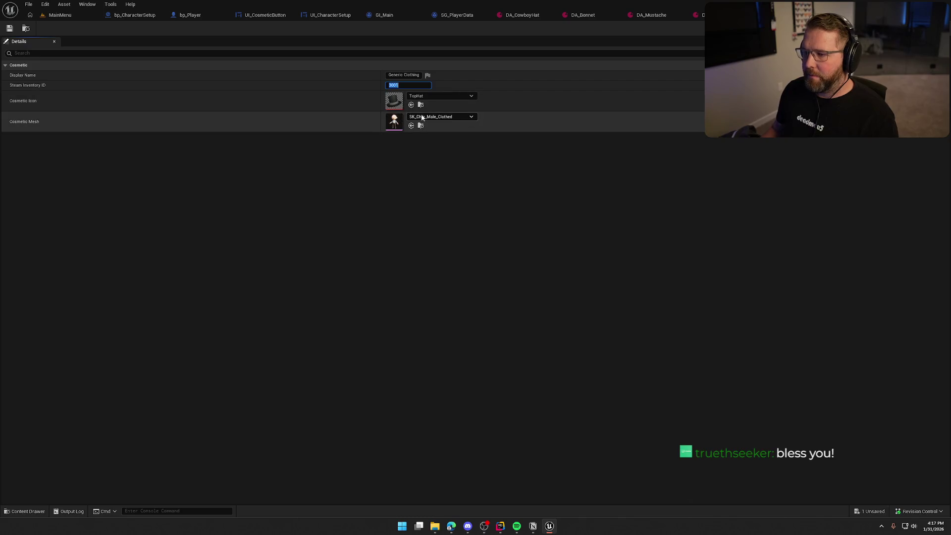
pyautogui.click(420, 126)
pyautogui.click(40, 398)
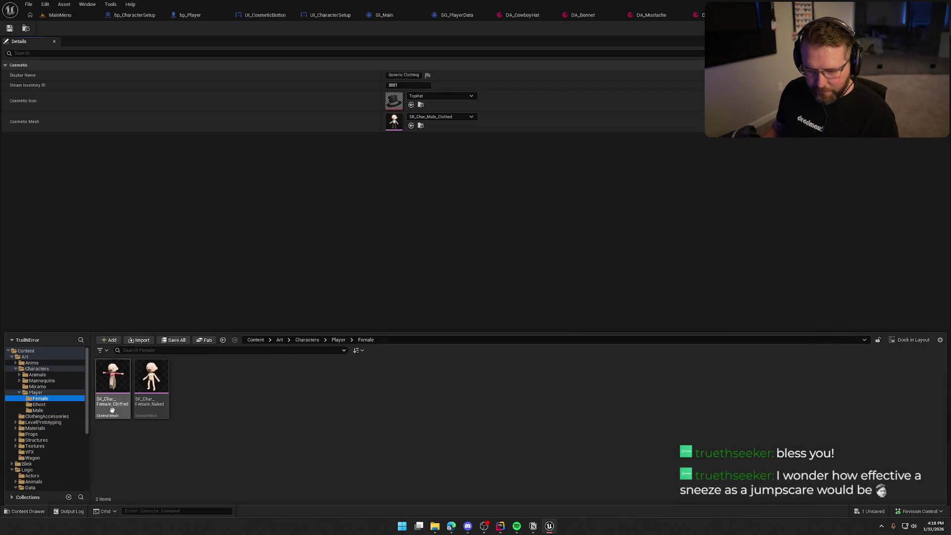
pyautogui.moveTo(111, 384); pyautogui.dragTo(398, 136)
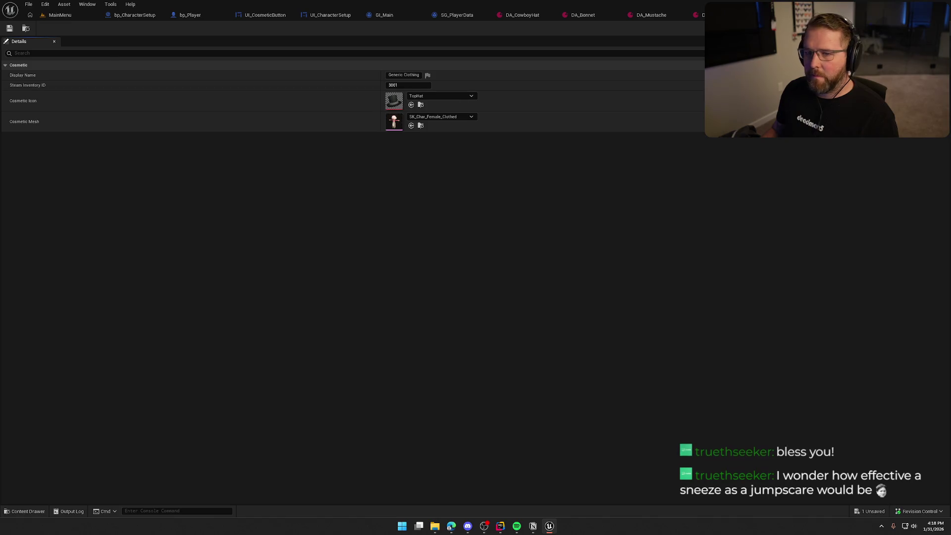
pyautogui.hotkey('ctrl', 's')
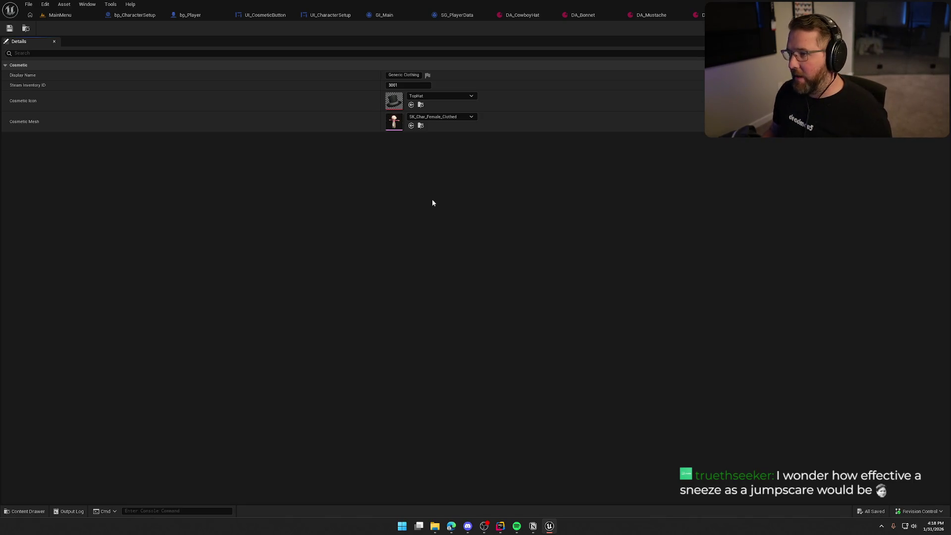
# - Close the SG_PlayerData, cosmetic data asset and clothing editor tabs, leaving GI_Main open
pyautogui.middleClick(550, 14)
pyautogui.middleClick(535, 15)
pyautogui.middleClick(613, 15)
pyautogui.middleClick(612, 15)
pyautogui.middleClick(614, 14)
pyautogui.middleClick(578, 14)
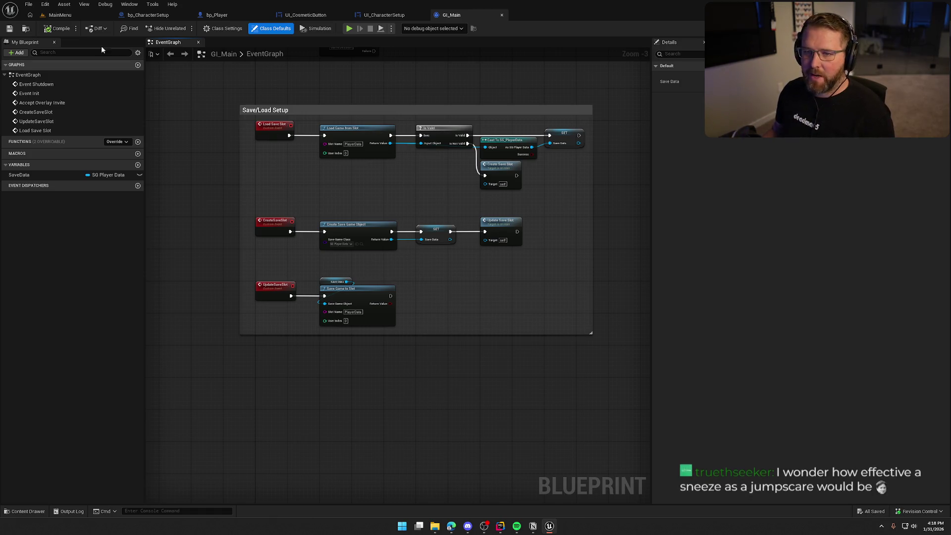
# - Open SG_PlayerData from the Content Drawer to see its HeadSlotID, FacialHairID, BodyID and isMale variables
pyautogui.moveTo(207, 158); pyautogui.dragTo(196, 201)
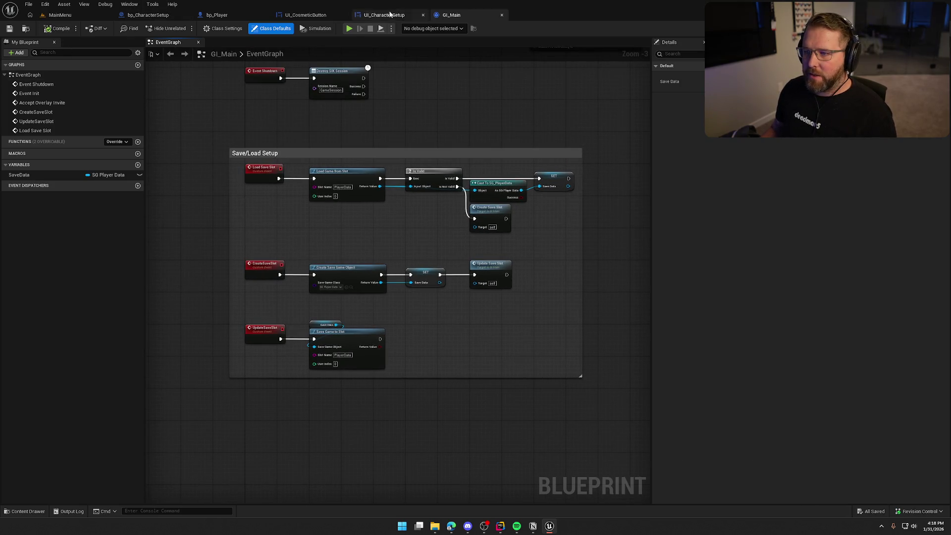
pyautogui.hotkey('ctrl', 'space')
pyautogui.doubleClick(267, 381)
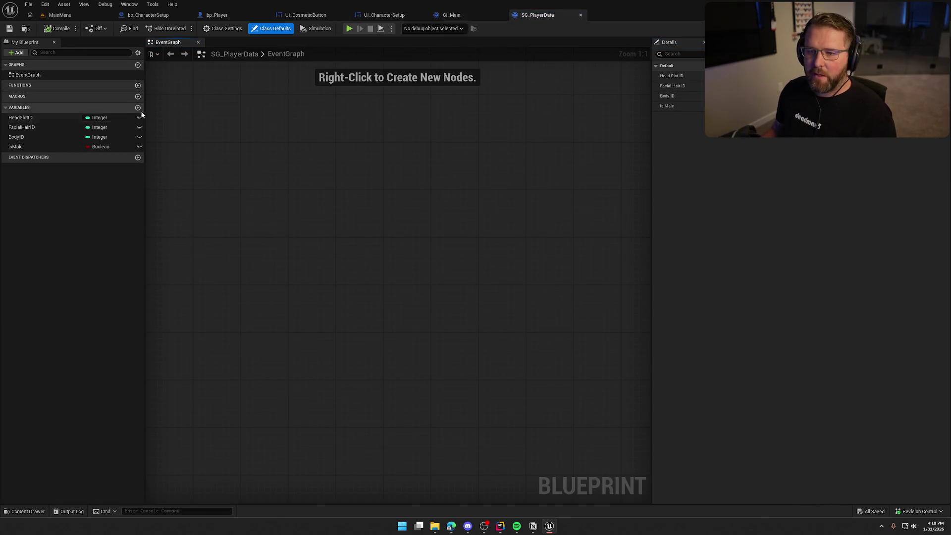
pyautogui.click(137, 107)
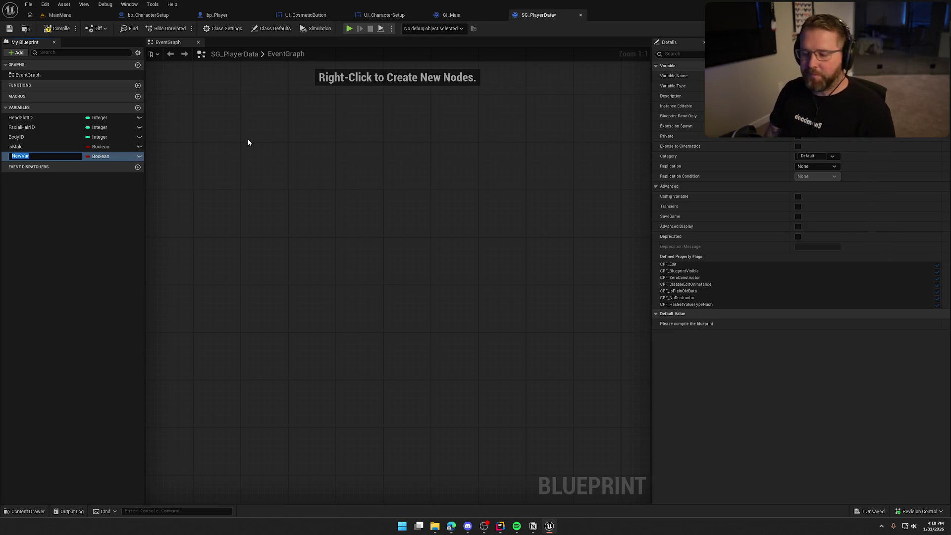
pyautogui.write('OwnedIDs')
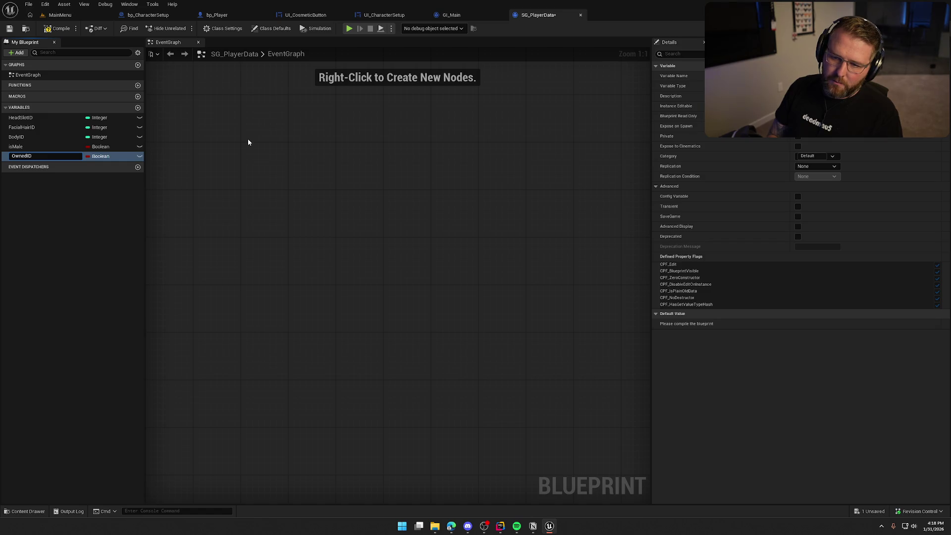
pyautogui.press('Return')
pyautogui.click(97, 156)
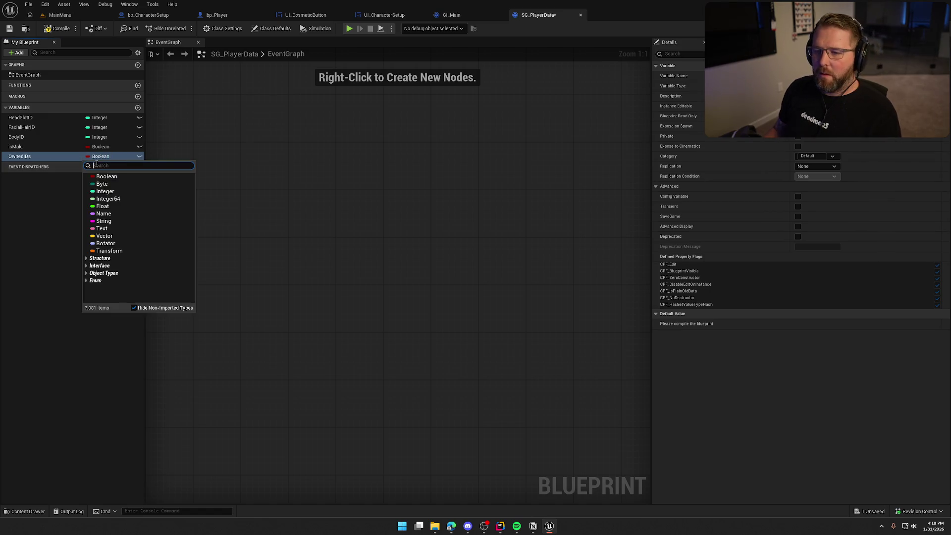
pyautogui.click(105, 192)
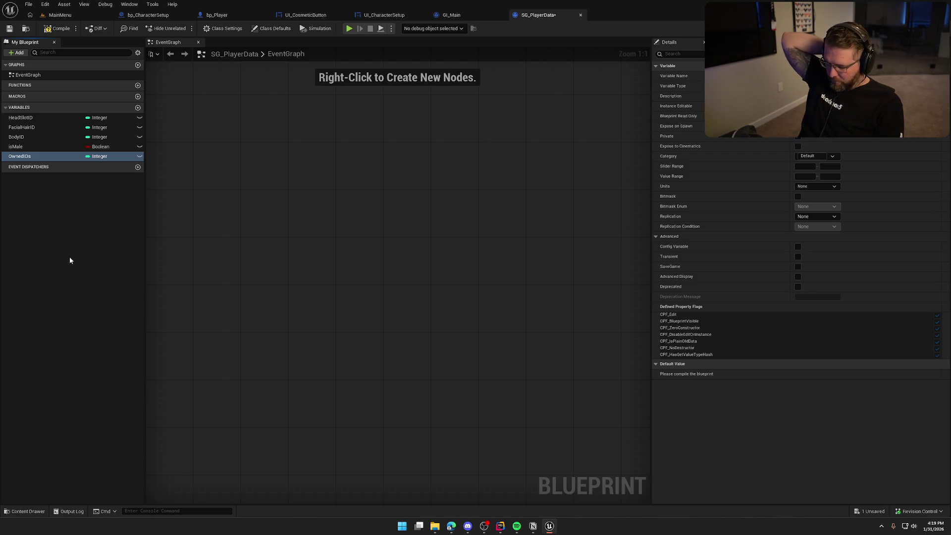
pyautogui.click(20, 146)
pyautogui.click(21, 156)
pyautogui.press('Delete')
# - Compile and save SG_PlayerData, then bring up empty space below GI_Main's Save/Load Setup nodes
pyautogui.click(59, 28)
pyautogui.click(451, 15)
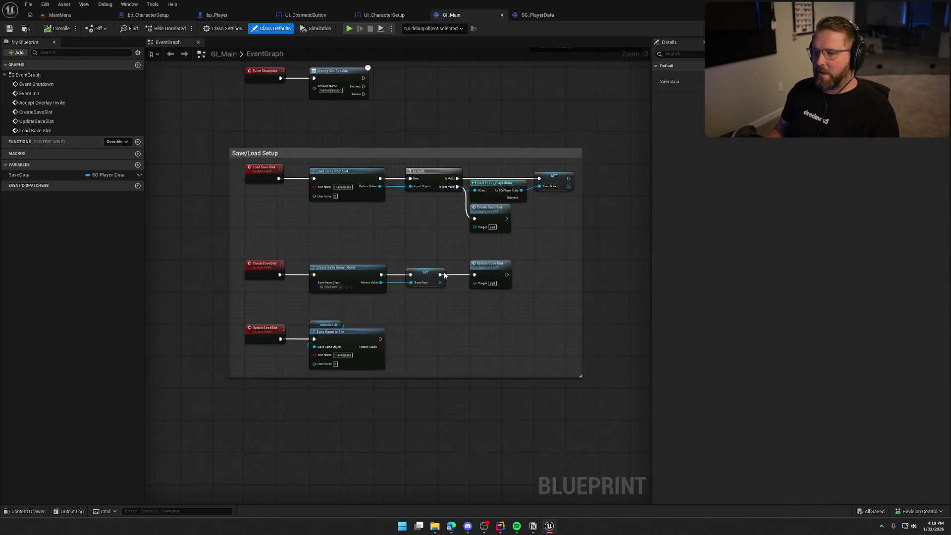
pyautogui.moveTo(449, 389); pyautogui.dragTo(423, 328)
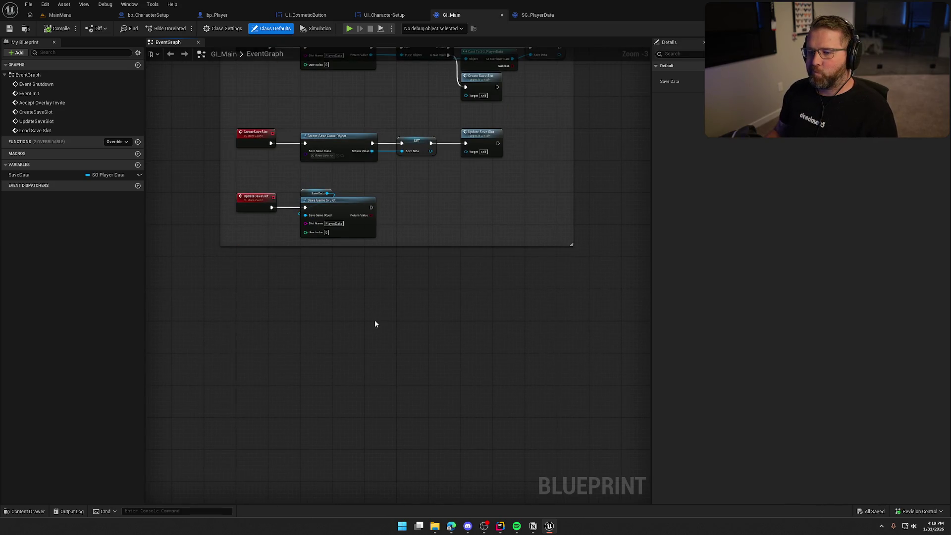
pyautogui.moveTo(374, 320); pyautogui.dragTo(363, 287)
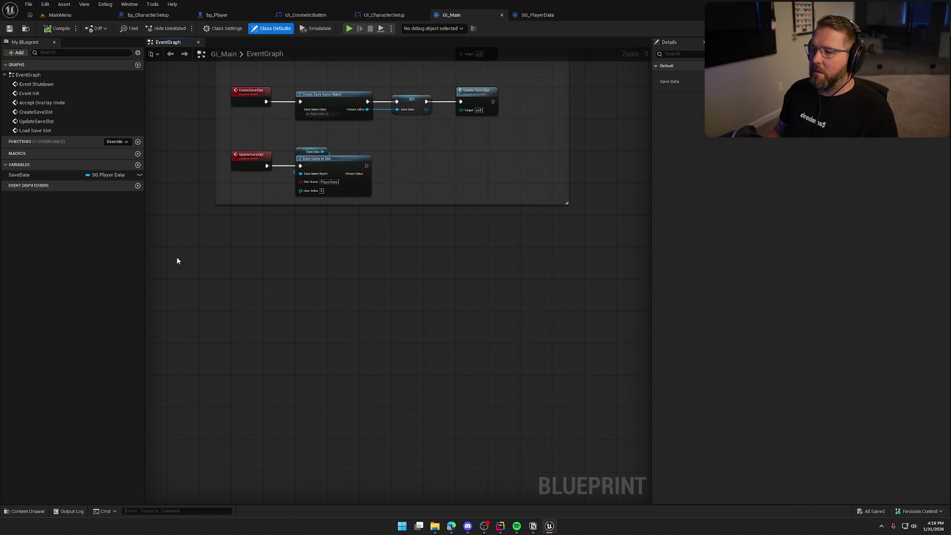
pyautogui.scroll(3, 280, 316)
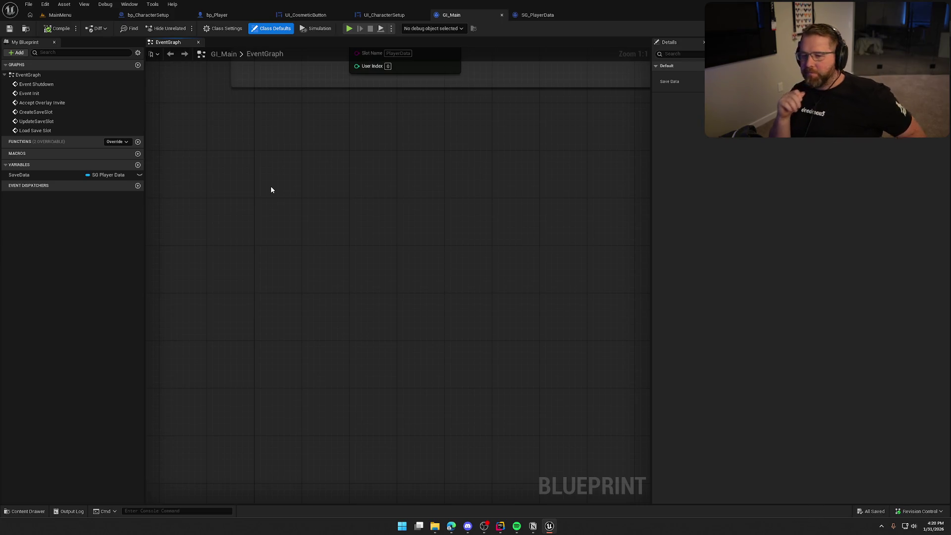
# - Create AllCosmeticItems as a Character Cosmetic object-reference array, compile, and add one default element
pyautogui.click(138, 164)
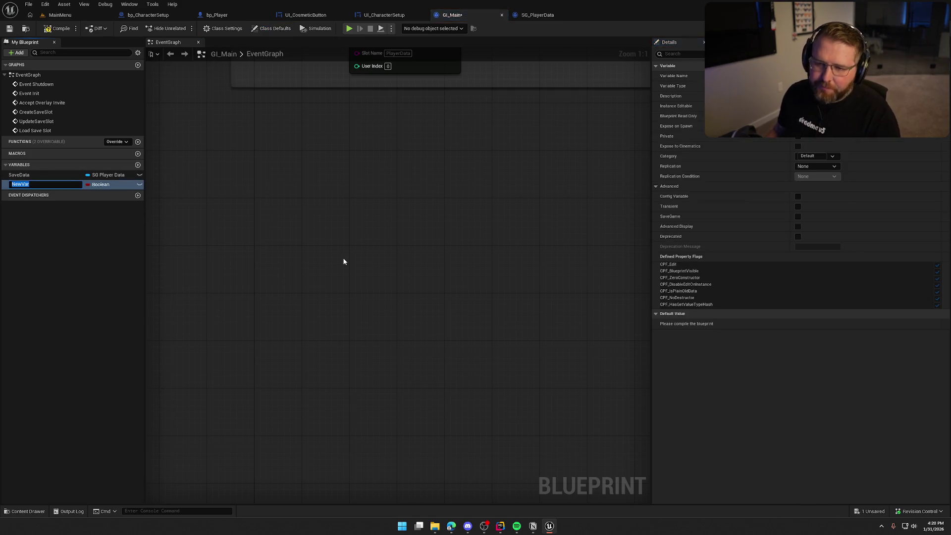
pyautogui.write('AllCosmetic')
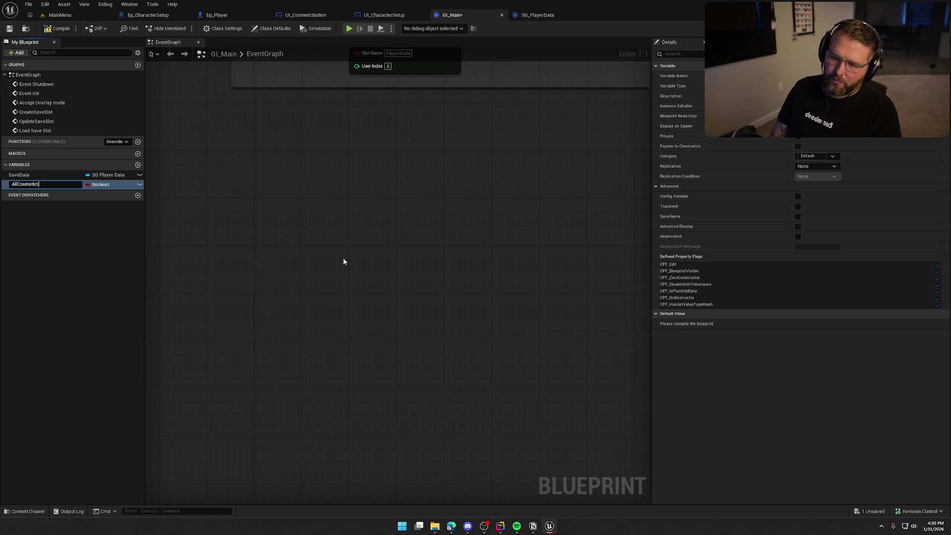
pyautogui.write('ms')
pyautogui.press('Return')
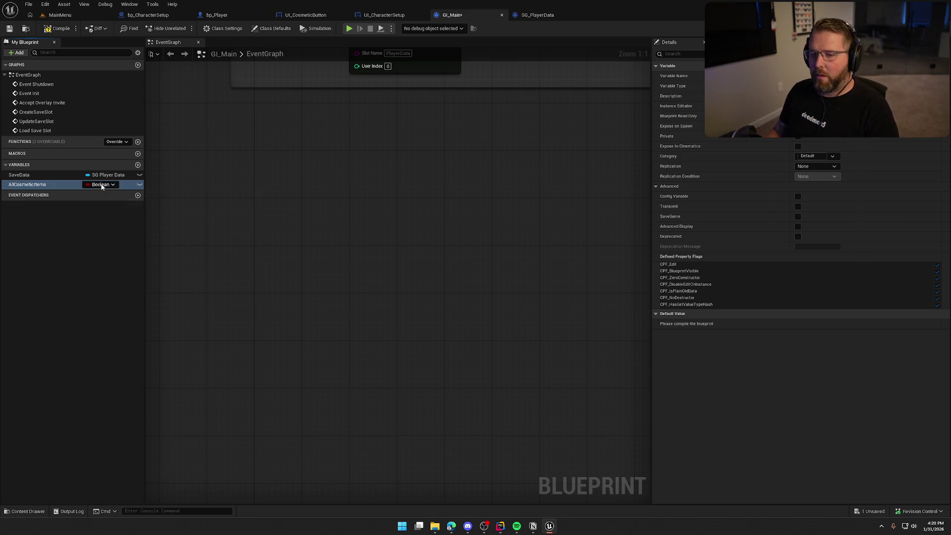
pyautogui.click(102, 184)
pyautogui.write('cosmetic')
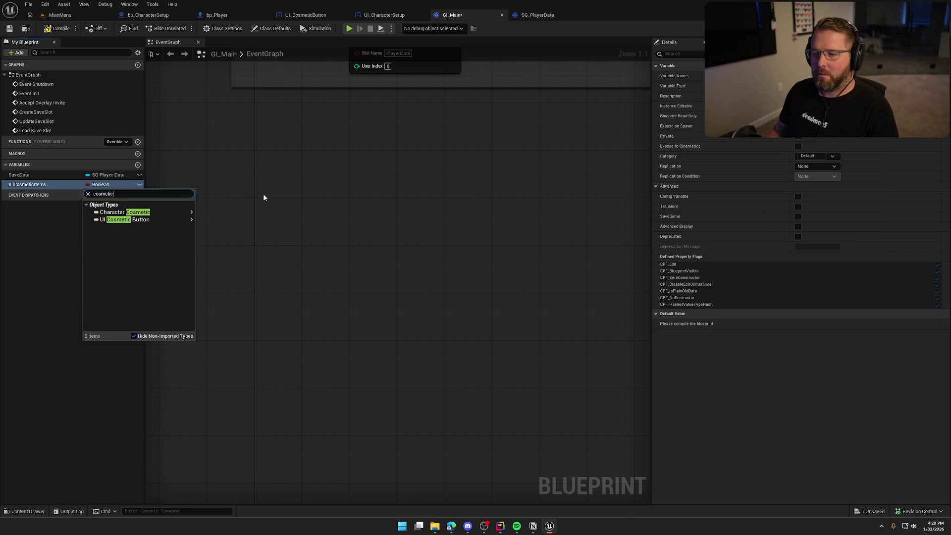
pyautogui.click(208, 213)
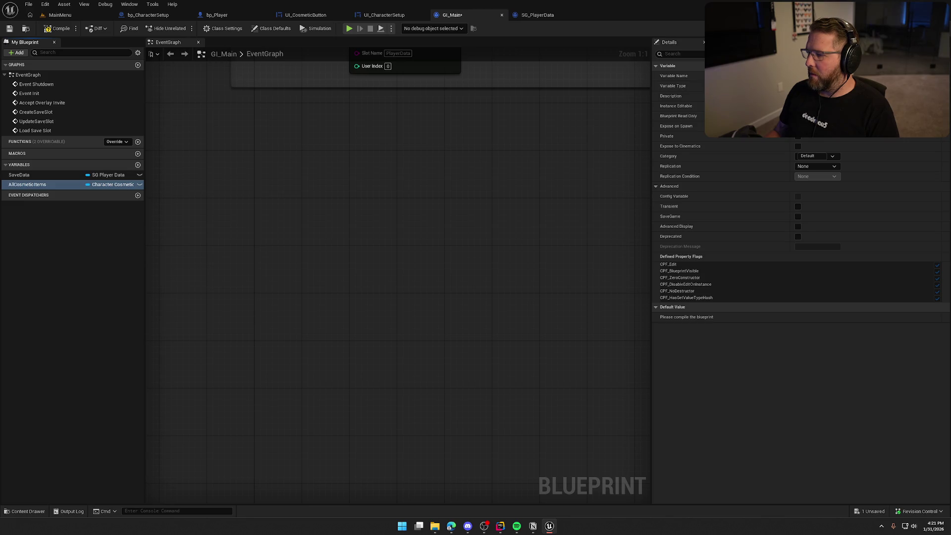
pyautogui.click(864, 96)
pyautogui.press('F7')
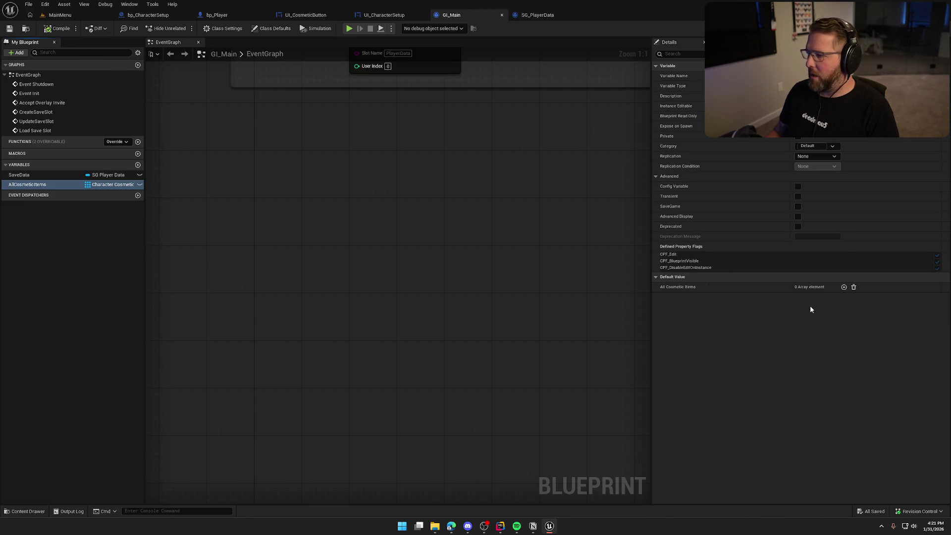
pyautogui.click(843, 286)
pyautogui.click(823, 299)
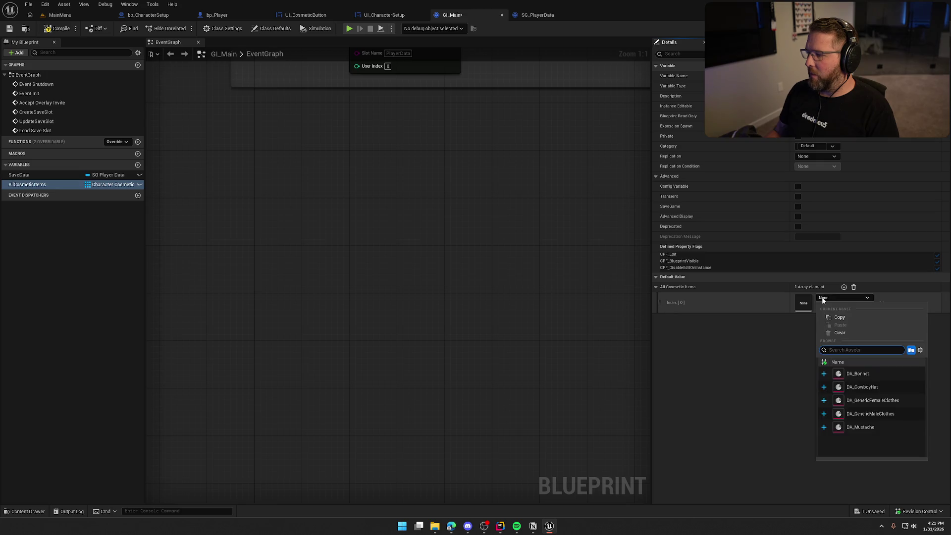
# - Remove the empty and DA_Bonnet test entries, leaving All Cosmetic Items empty and saved
pyautogui.click(848, 293)
pyautogui.click(853, 287)
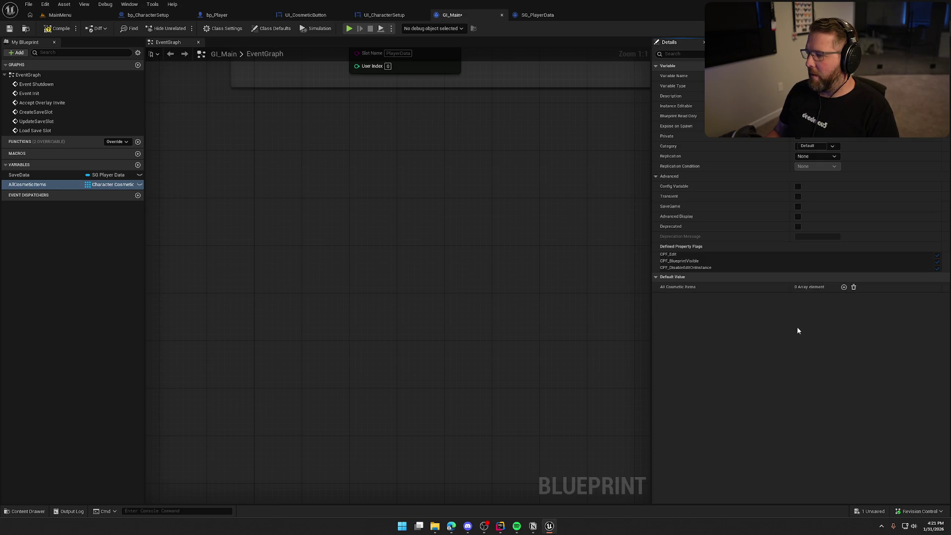
pyautogui.click(50, 28)
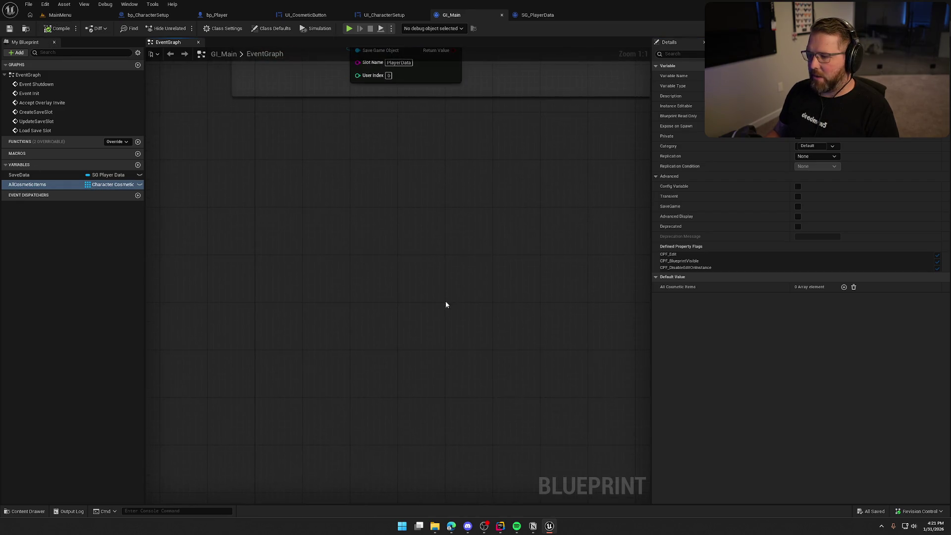
pyautogui.hotkey('ctrl', 'space')
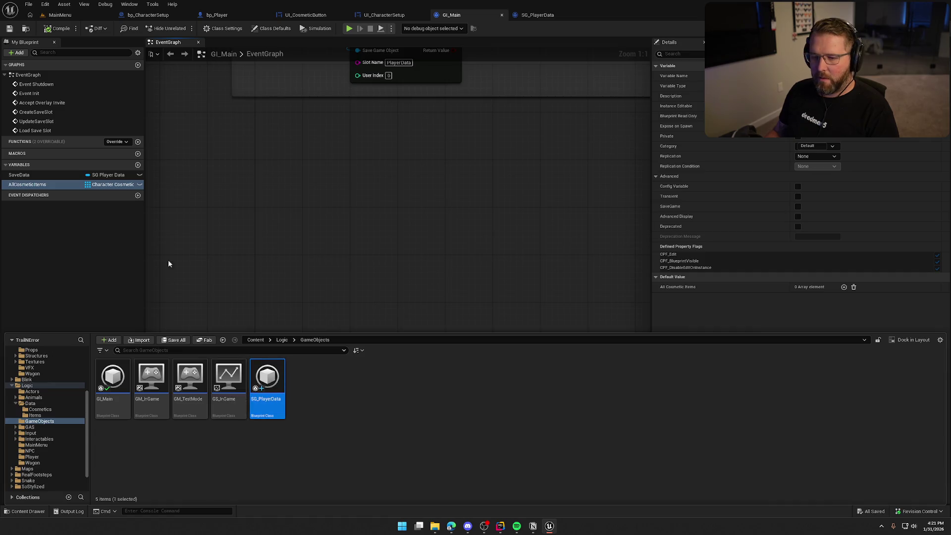
pyautogui.click(851, 287)
pyautogui.click(843, 287)
pyautogui.click(835, 297)
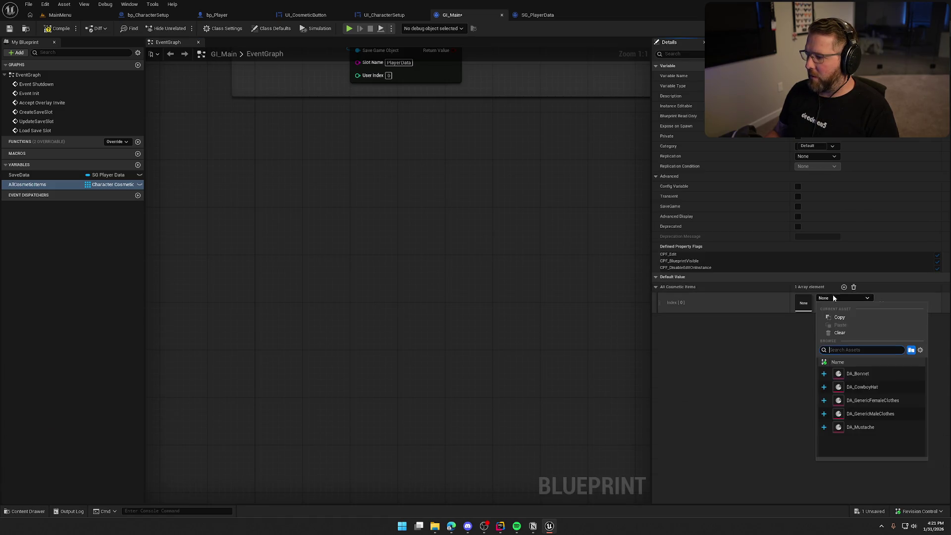
pyautogui.click(852, 373)
pyautogui.click(822, 308)
# - Drag all five cosmetic data assets, DA_Bonnet to DA_Mustache, into All Cosmetic Items and save
pyautogui.click(852, 287)
pyautogui.hotkey('ctrl', 'space')
pyautogui.keyDown('shift'); pyautogui.click(268, 377); pyautogui.keyUp('shift')
pyautogui.moveTo(267, 376); pyautogui.dragTo(807, 288)
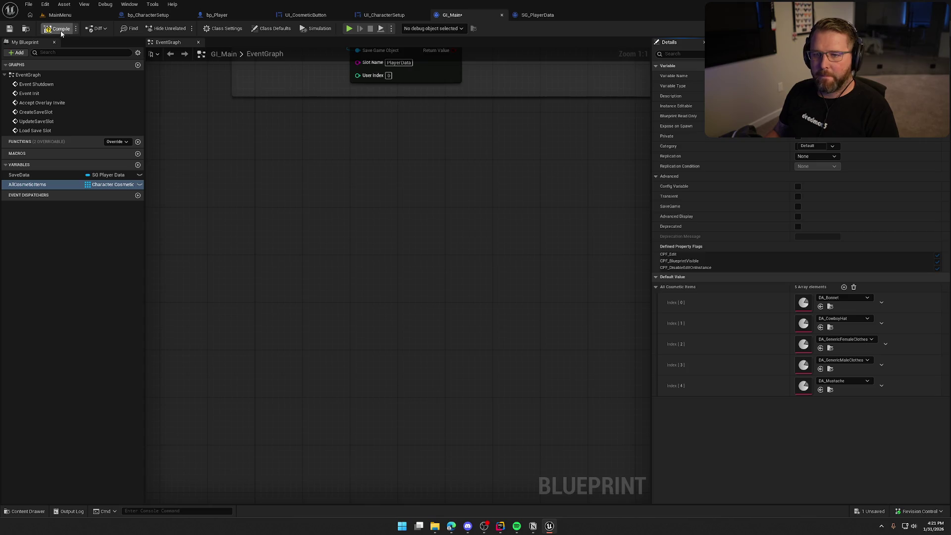
pyautogui.hotkey('ctrl', 's')
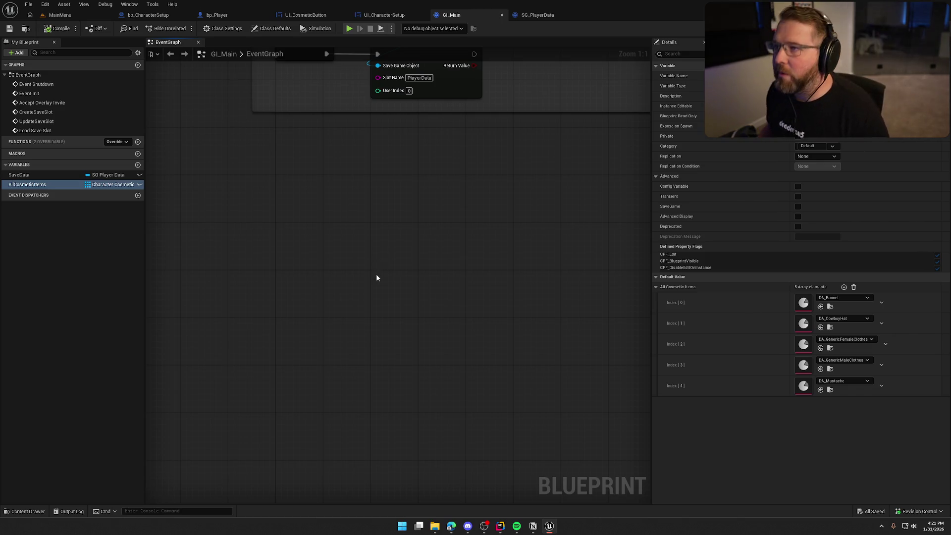
pyautogui.moveTo(374, 206); pyautogui.dragTo(351, 228)
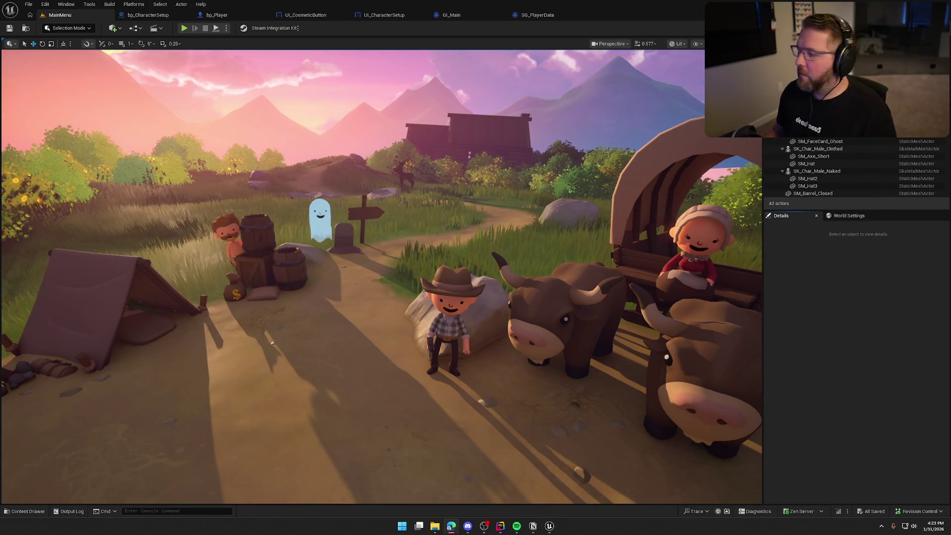
# - Alt+Tab to the MainMenu level showing the hatted character, oxen, wagon and ghost
pyautogui.hotkey('alt', 'Tab')
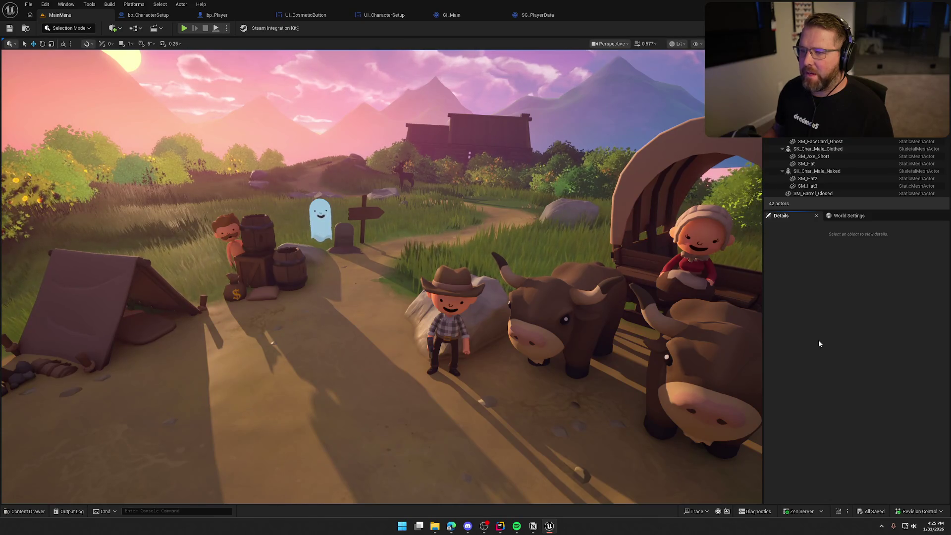
# - Open PS_InGame from the Content Drawer and locate its Steam inventory nodes
pyautogui.click(214, 15)
pyautogui.hotkey('ctrl', 'space')
pyautogui.doubleClick(225, 386)
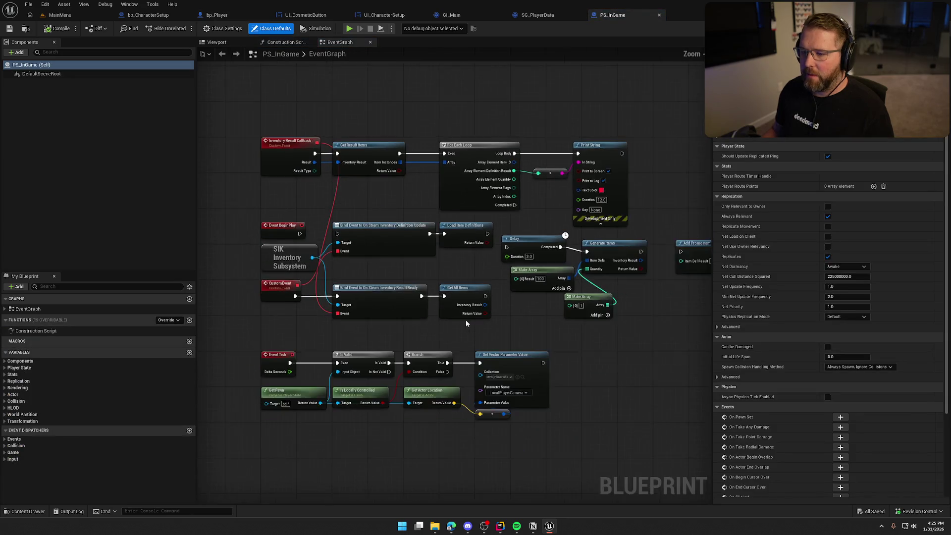
pyautogui.scroll(-3, 466, 323)
pyautogui.moveTo(229, 109)
pyautogui.mouseDown()
pyautogui.moveTo(560, 258)
pyautogui.moveTo(661, 284)
pyautogui.mouseUp()
pyautogui.click(554, 309)
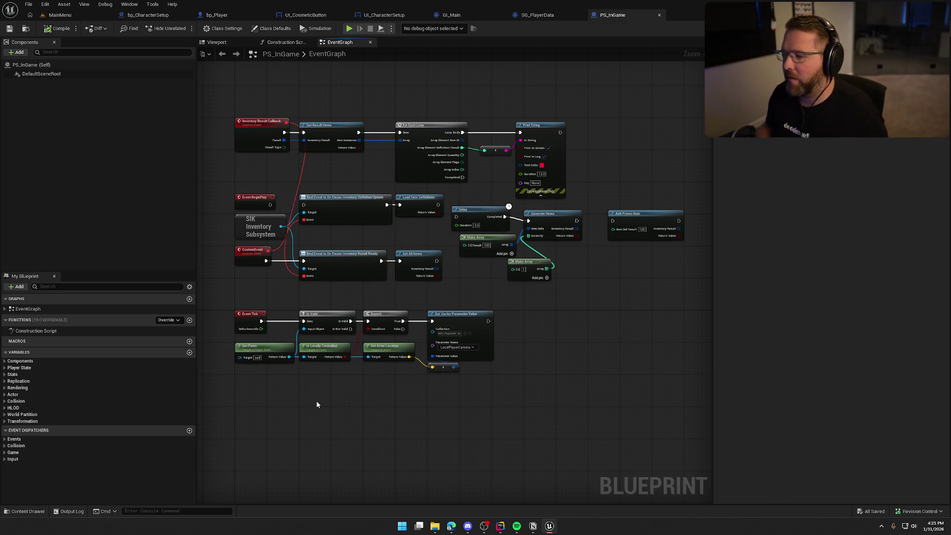
# - Cut the Steam inventory node group, leaving the Event Tick chain, then compile and check out PS_InGame
pyautogui.moveTo(222, 104)
pyautogui.mouseDown()
pyautogui.moveTo(616, 293)
pyautogui.moveTo(684, 292)
pyautogui.mouseUp()
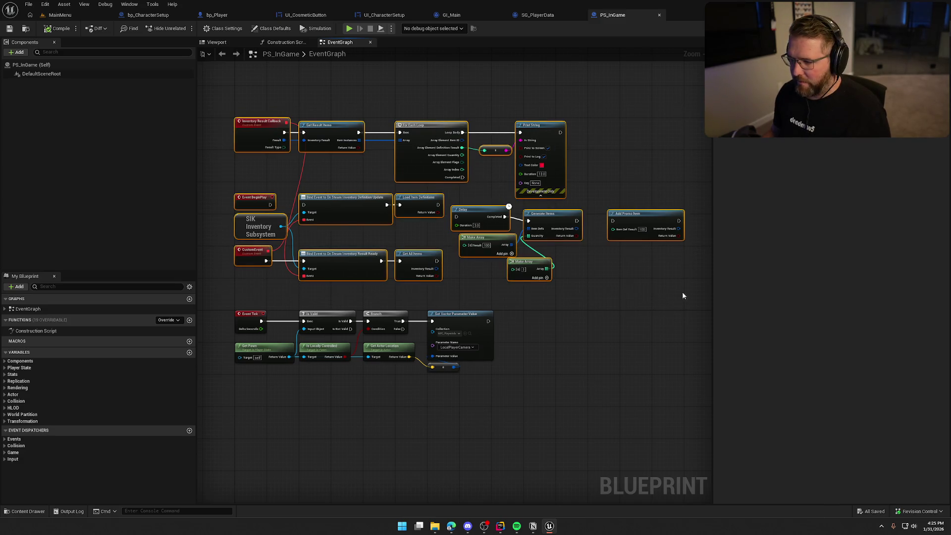
pyautogui.press('Delete')
pyautogui.moveTo(523, 403); pyautogui.dragTo(244, 295)
pyautogui.click(59, 31)
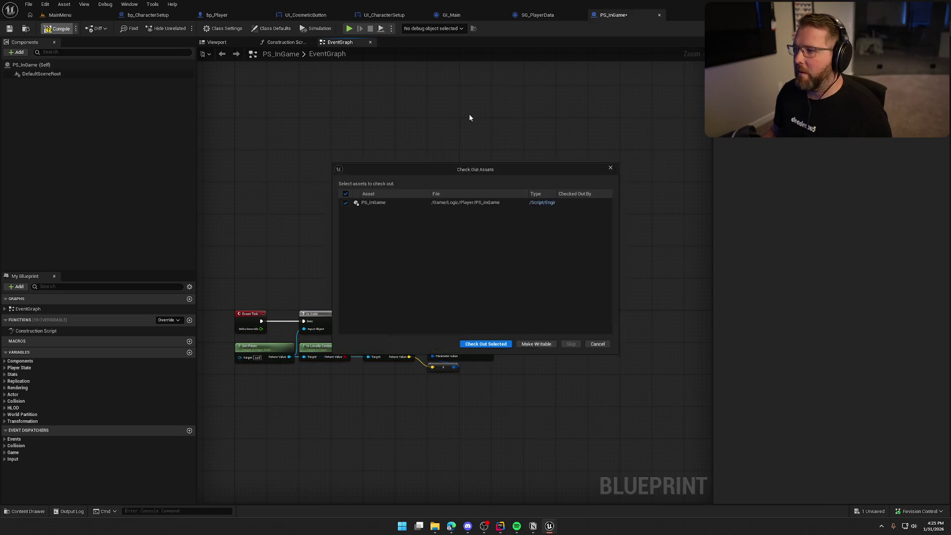
pyautogui.click(486, 345)
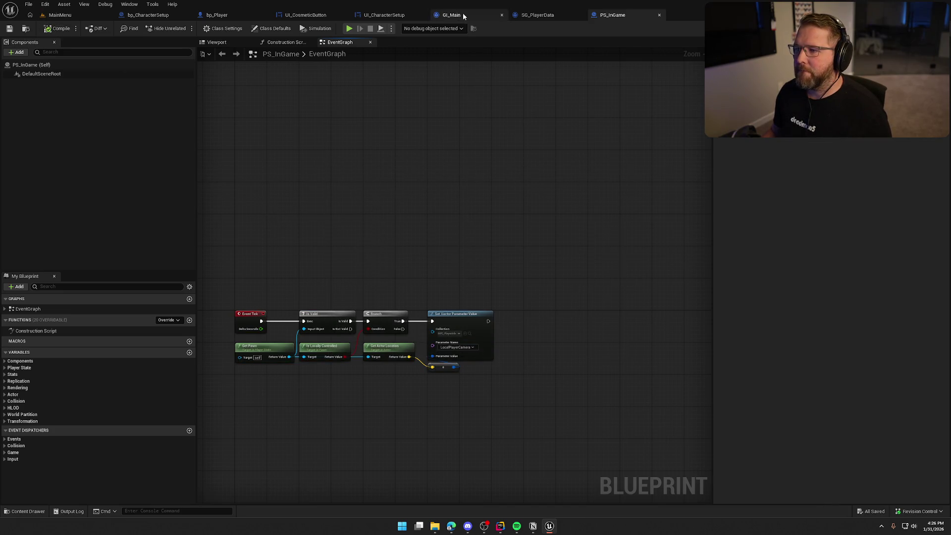
# - Switch to GI_Main and bring the Join SIK Session and Event Shutdown nodes into view
pyautogui.click(452, 15)
pyautogui.scroll(-7, 411, 294)
pyautogui.scroll(6, 454, 273)
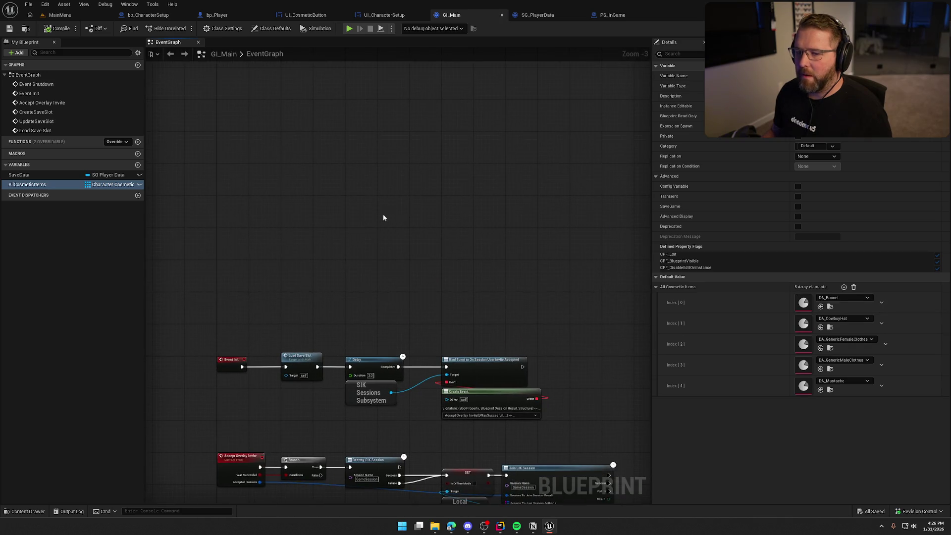
pyautogui.moveTo(382, 216); pyautogui.dragTo(405, 141)
pyautogui.moveTo(328, 244)
pyautogui.mouseDown()
pyautogui.moveTo(310, 146)
pyautogui.moveTo(316, 197)
pyautogui.mouseUp()
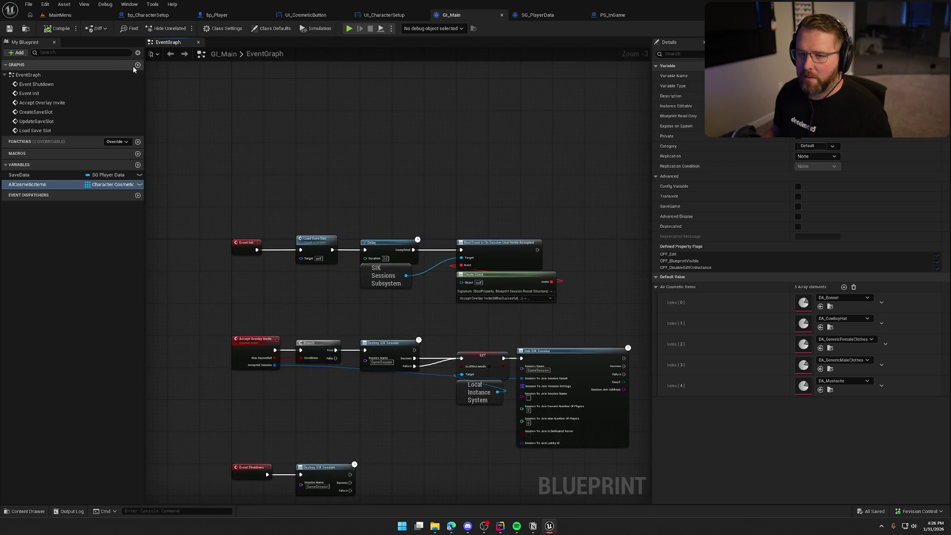
# - Add a graph named Steam and paste the SIK inventory nodes into it
pyautogui.click(138, 65)
pyautogui.write('Steam')
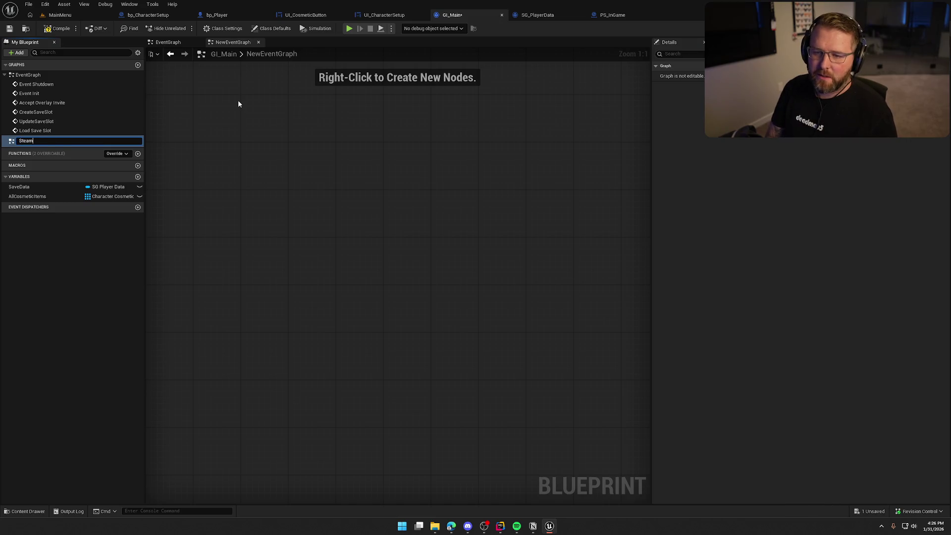
pyautogui.press('Return')
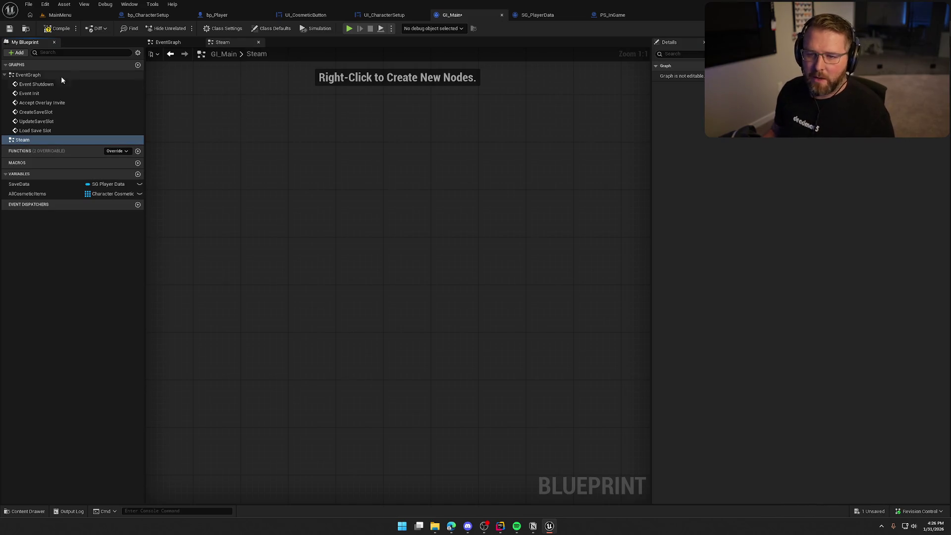
pyautogui.click(5, 75)
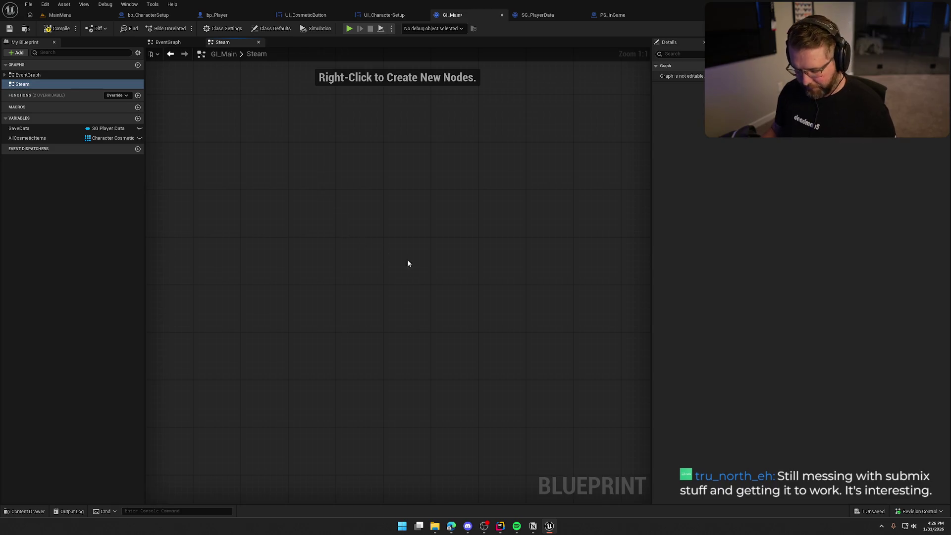
pyautogui.hotkey('ctrl', 'v')
pyautogui.scroll(-4, 246, 220)
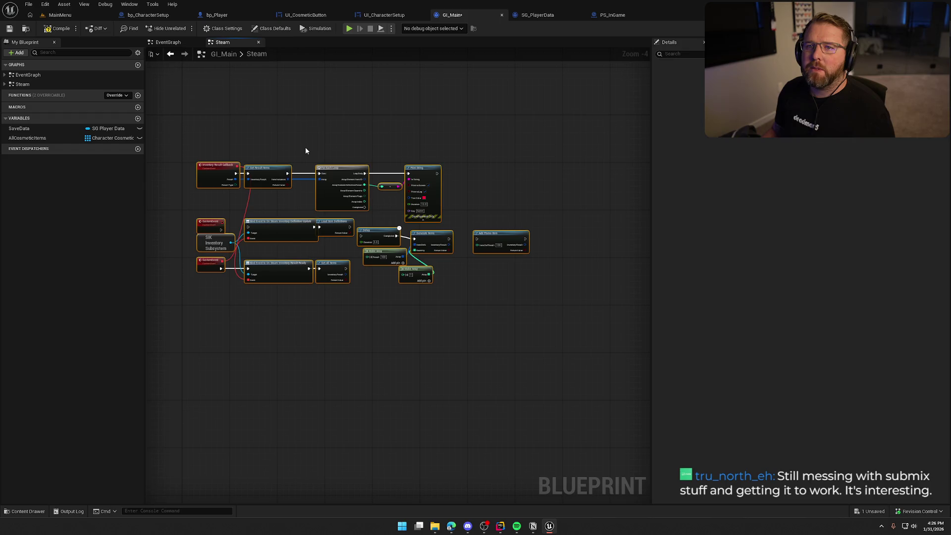
# - Rename the Steam graph's CustomEvent to SetupSteamInventory, wire it into Bind Event, and compile GI_Main
pyautogui.scroll(3, 220, 159)
pyautogui.scroll(-4, 333, 284)
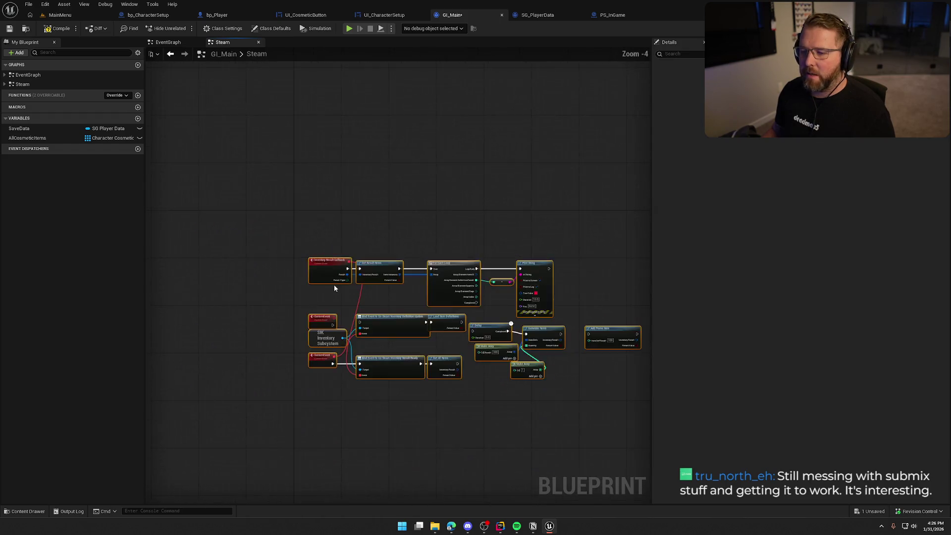
pyautogui.scroll(5, 301, 236)
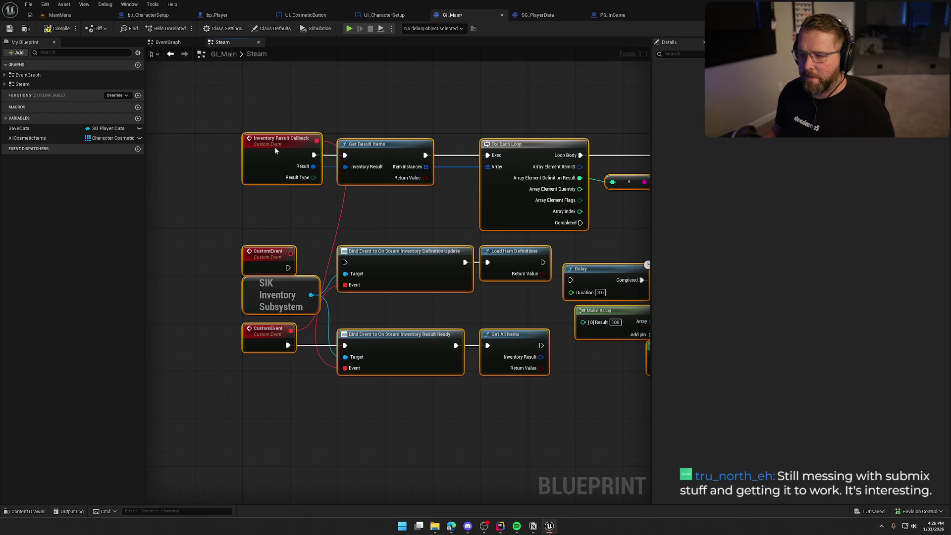
pyautogui.moveTo(274, 146)
pyautogui.mouseDown()
pyautogui.moveTo(273, 200)
pyautogui.moveTo(245, 191)
pyautogui.mouseUp()
pyautogui.click(244, 191)
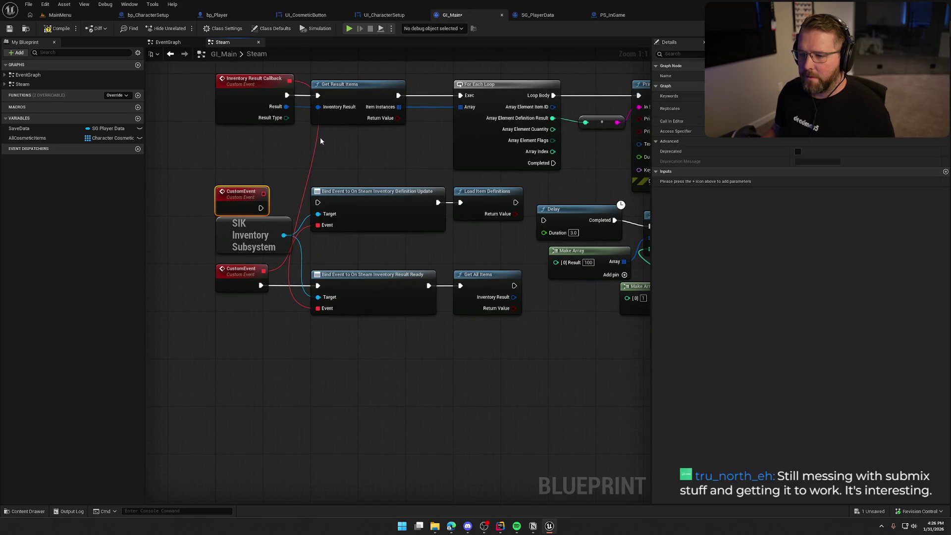
pyautogui.press('F2')
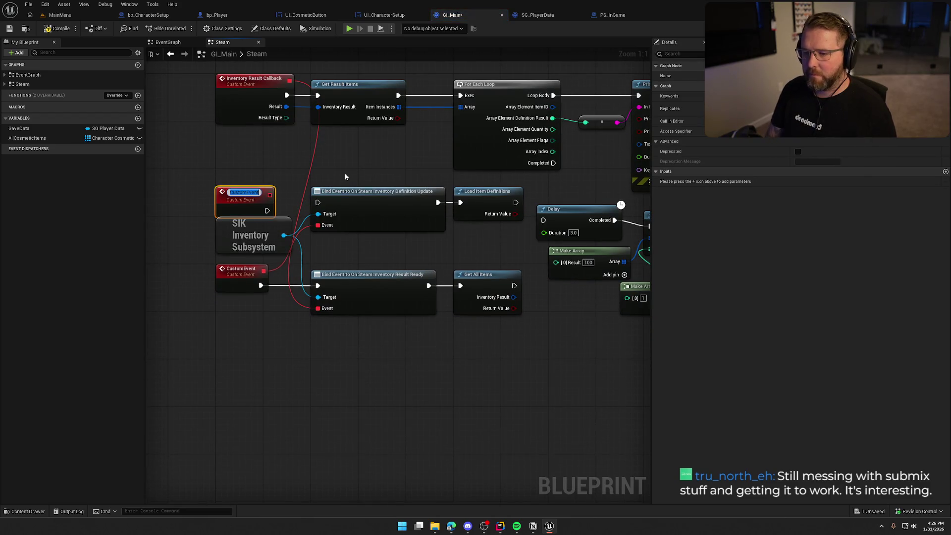
pyautogui.write('Setup')
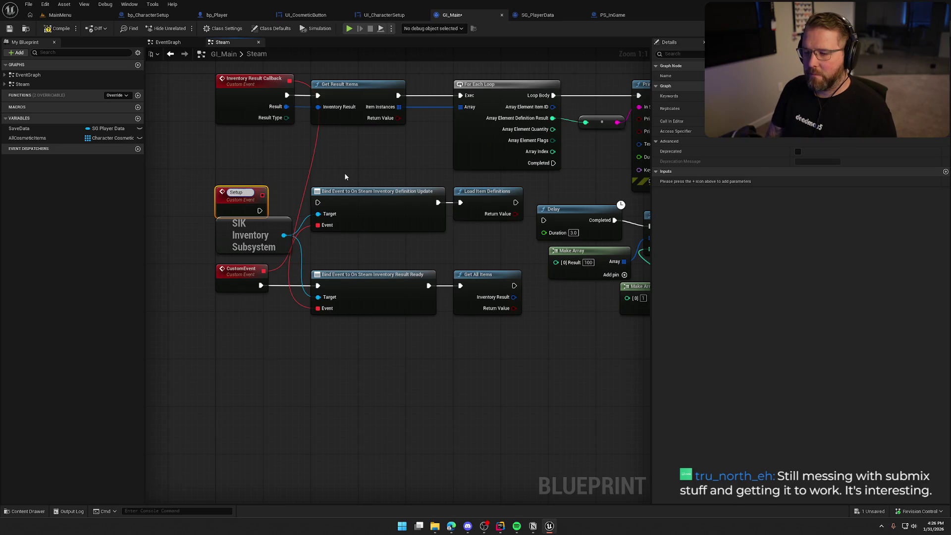
pyautogui.write('SteamInventory')
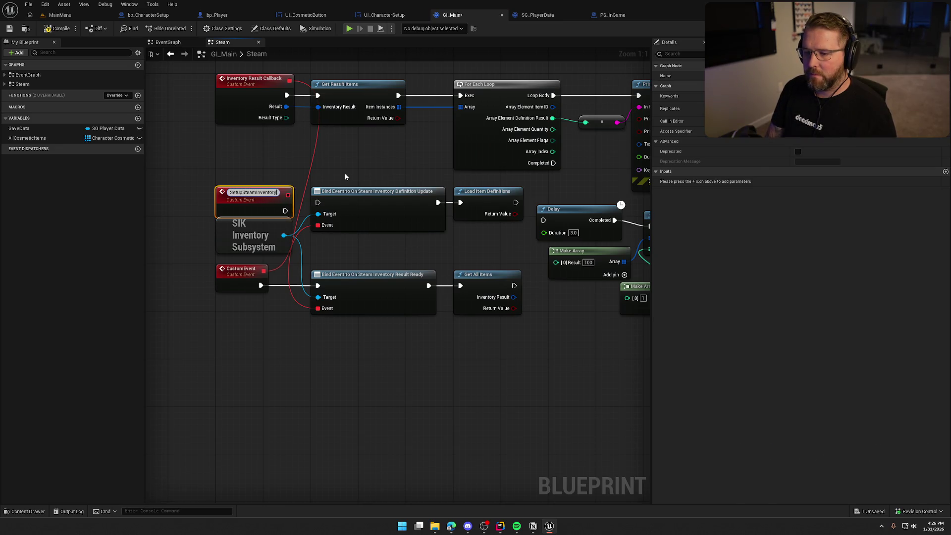
pyautogui.press('Return')
pyautogui.moveTo(317, 202); pyautogui.dragTo(255, 197)
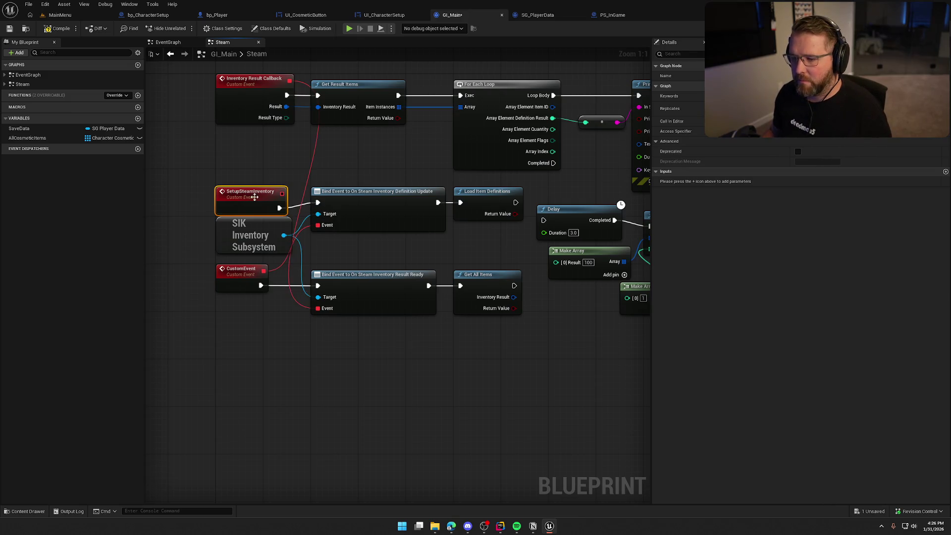
pyautogui.click(432, 257)
pyautogui.scroll(-1, 429, 256)
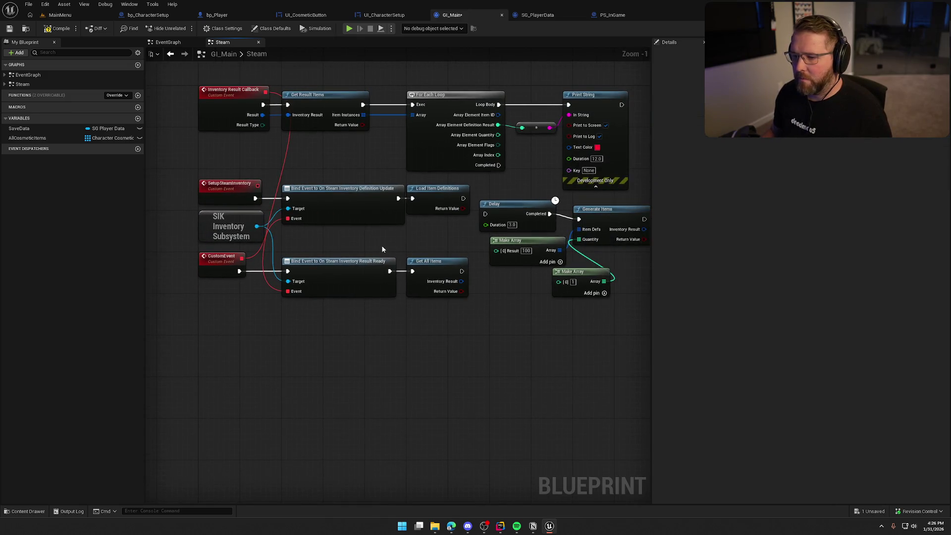
pyautogui.moveTo(372, 237); pyautogui.dragTo(375, 283)
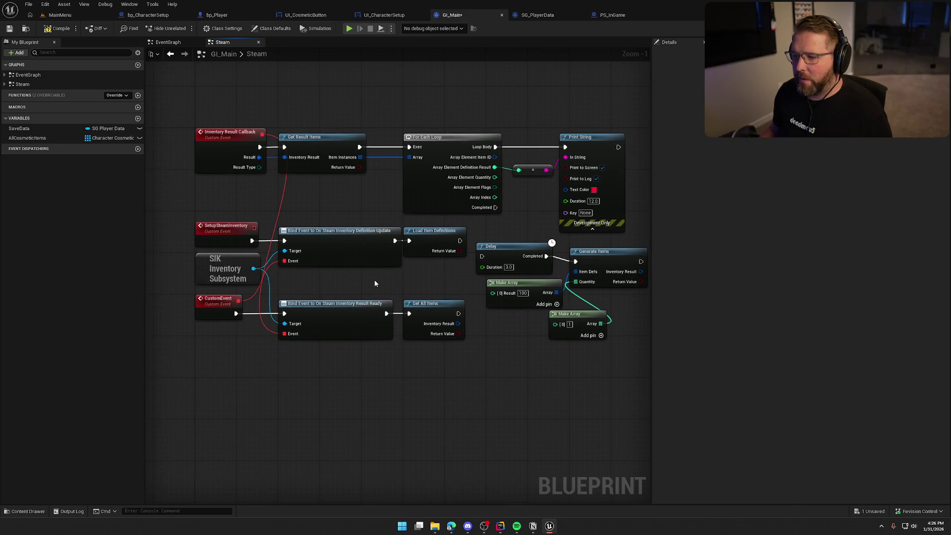
pyautogui.click(58, 29)
# - In EventGraph, call Setup Steam Inventory after Bind Event and jump to its event definition
pyautogui.click(168, 43)
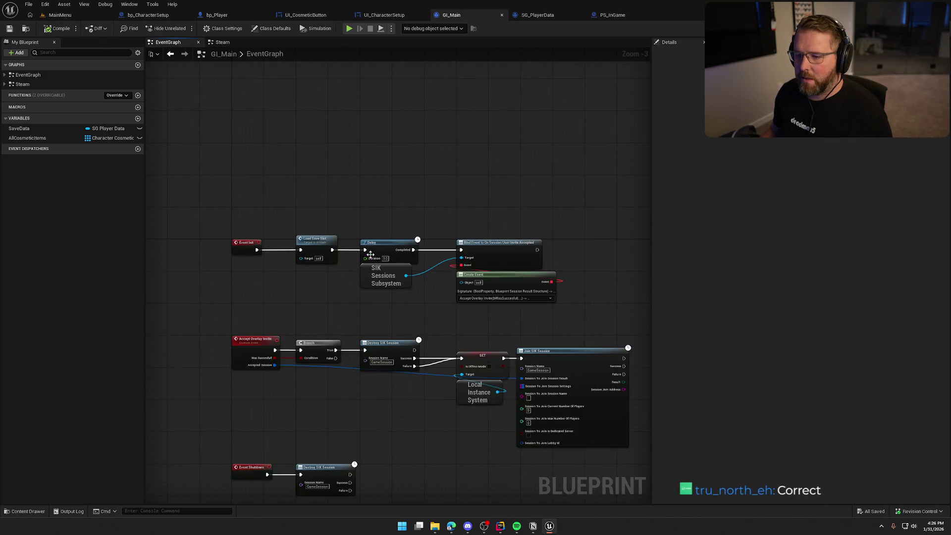
pyautogui.scroll(1, 305, 270)
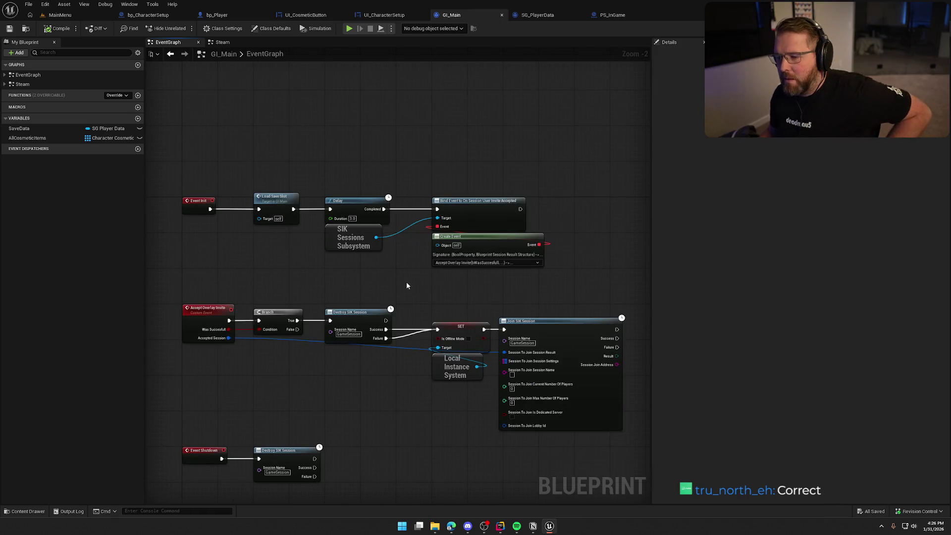
pyautogui.scroll(2, 396, 272)
pyautogui.moveTo(396, 272); pyautogui.dragTo(337, 273)
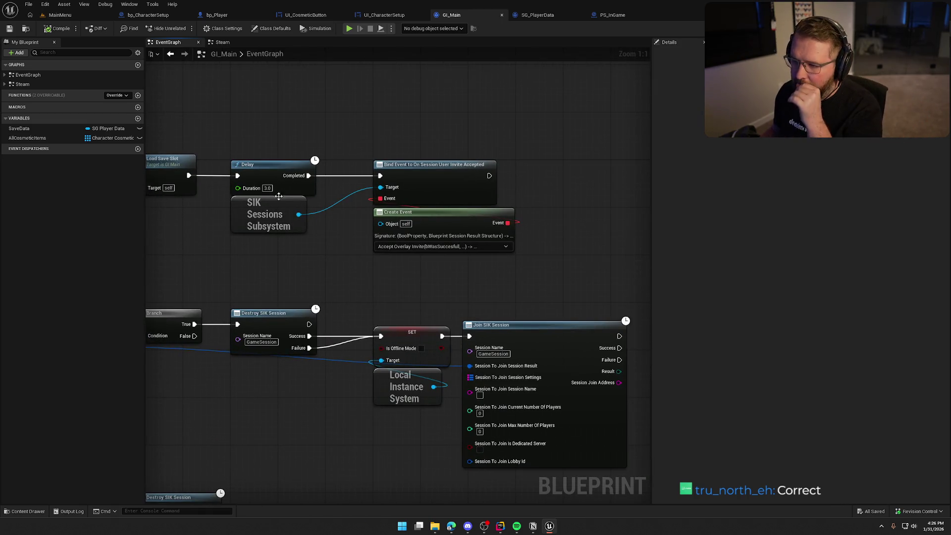
pyautogui.moveTo(489, 175); pyautogui.dragTo(556, 174)
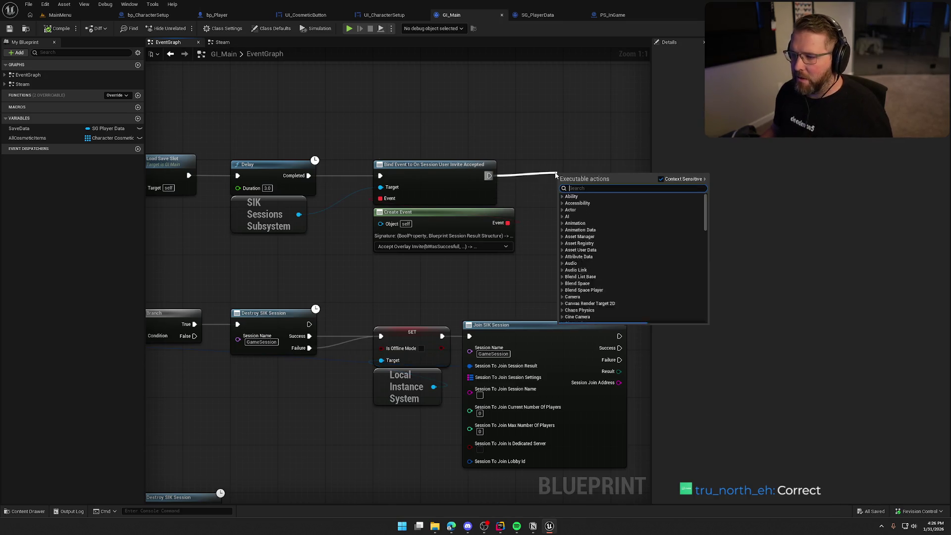
pyautogui.write('setup steam')
pyautogui.press('Return')
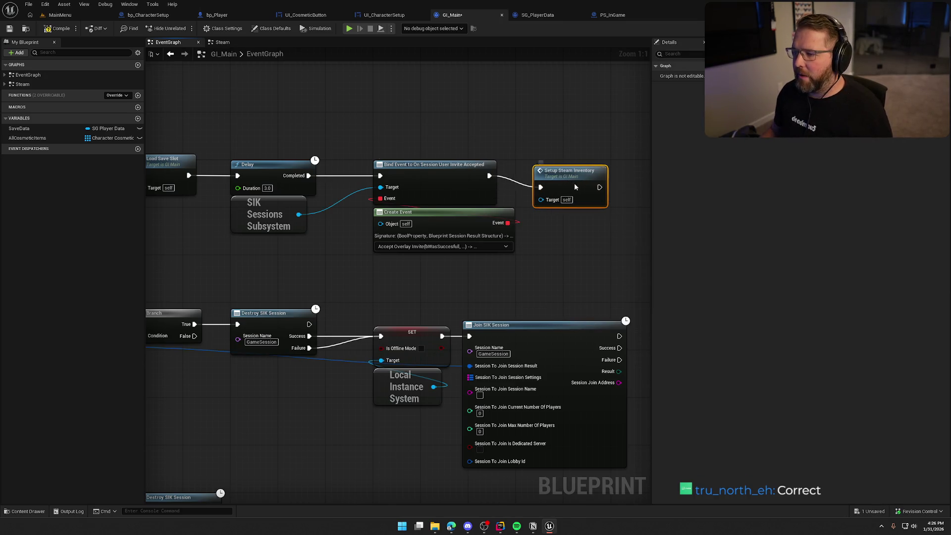
pyautogui.doubleClick(574, 187)
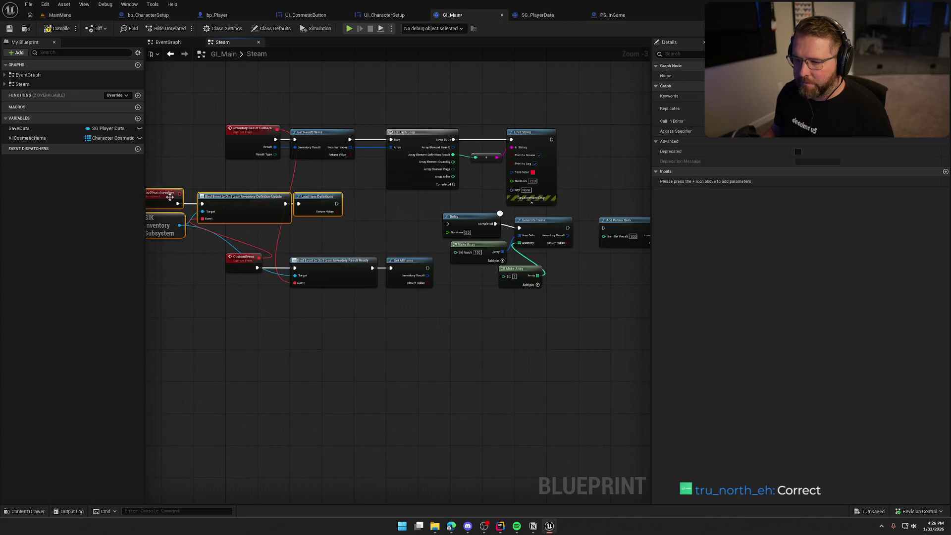
pyautogui.moveTo(218, 245); pyautogui.dragTo(438, 292)
# - Move the Inventory Result Callback row down and SetupSteamInventory with SIK Inventory Subsystem up
pyautogui.moveTo(243, 257); pyautogui.dragTo(223, 332)
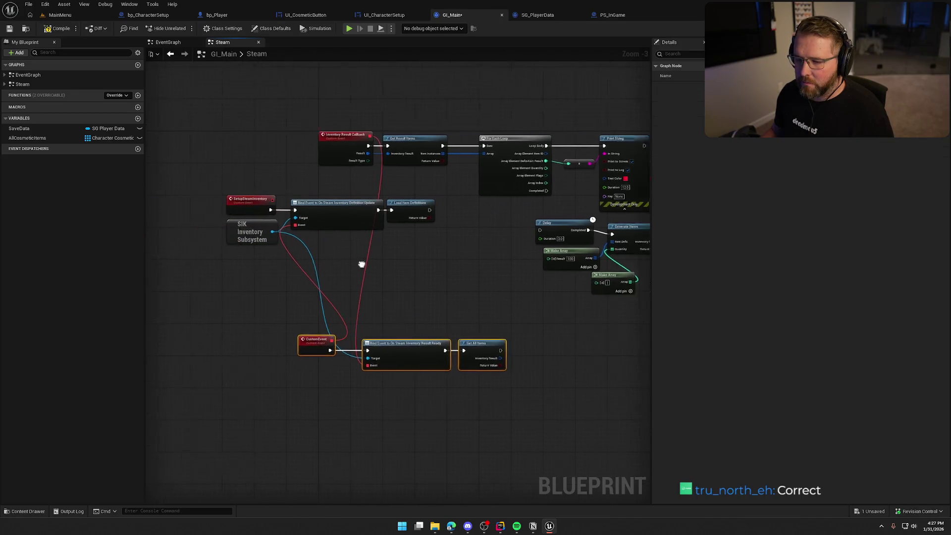
pyautogui.moveTo(361, 264); pyautogui.dragTo(295, 272)
pyautogui.moveTo(224, 116); pyautogui.dragTo(558, 213)
pyautogui.moveTo(297, 171)
pyautogui.mouseDown()
pyautogui.moveTo(415, 313)
pyautogui.moveTo(242, 473)
pyautogui.mouseUp()
pyautogui.moveTo(250, 200); pyautogui.dragTo(343, 275)
pyautogui.moveTo(281, 239); pyautogui.dragTo(371, 171)
pyautogui.click(435, 236)
# - Place the CustomEvent, Bind Event and Get All Items row under the subsystem and shift the Add Promo Item group right
pyautogui.scroll(3, 376, 268)
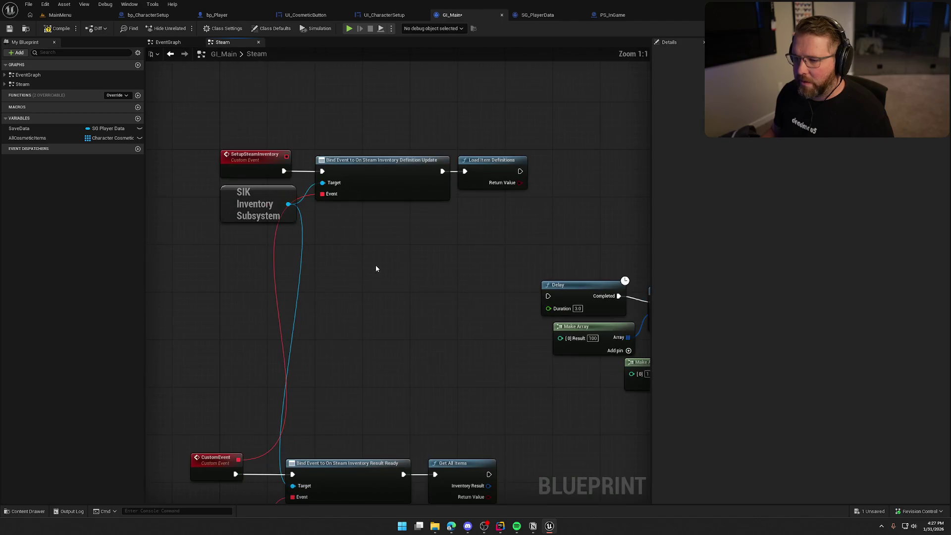
pyautogui.moveTo(389, 262); pyautogui.dragTo(319, 266)
pyautogui.moveTo(459, 250); pyautogui.dragTo(173, 120)
pyautogui.click(345, 142)
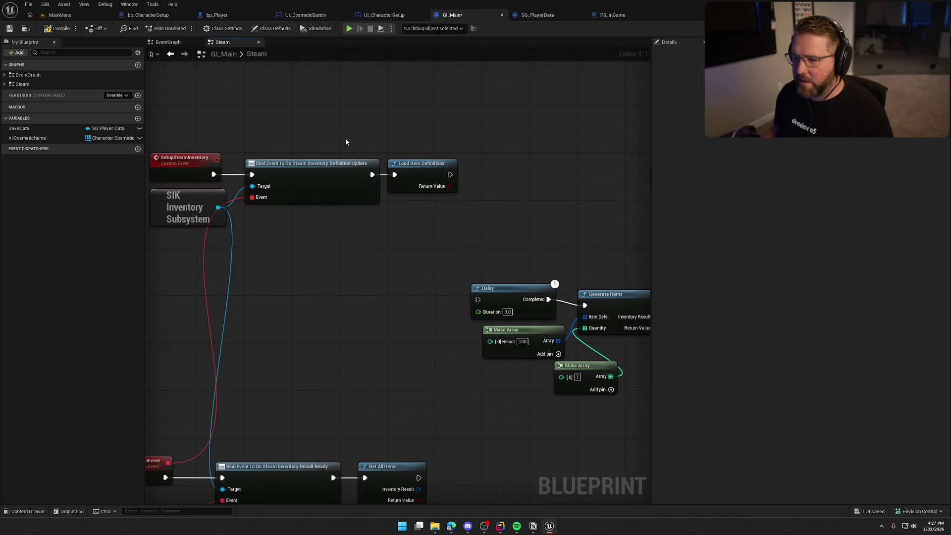
pyautogui.moveTo(330, 277); pyautogui.dragTo(381, 231)
pyautogui.moveTo(186, 376); pyautogui.dragTo(474, 498)
pyautogui.moveTo(190, 419)
pyautogui.mouseDown()
pyautogui.moveTo(237, 247)
pyautogui.moveTo(225, 211)
pyautogui.mouseUp()
pyautogui.click(410, 331)
pyautogui.moveTo(411, 330)
pyautogui.mouseDown()
pyautogui.moveTo(405, 188)
pyautogui.moveTo(439, 299)
pyautogui.mouseUp()
pyautogui.moveTo(495, 262); pyautogui.dragTo(620, 436)
pyautogui.moveTo(400, 332); pyautogui.dragTo(677, 340)
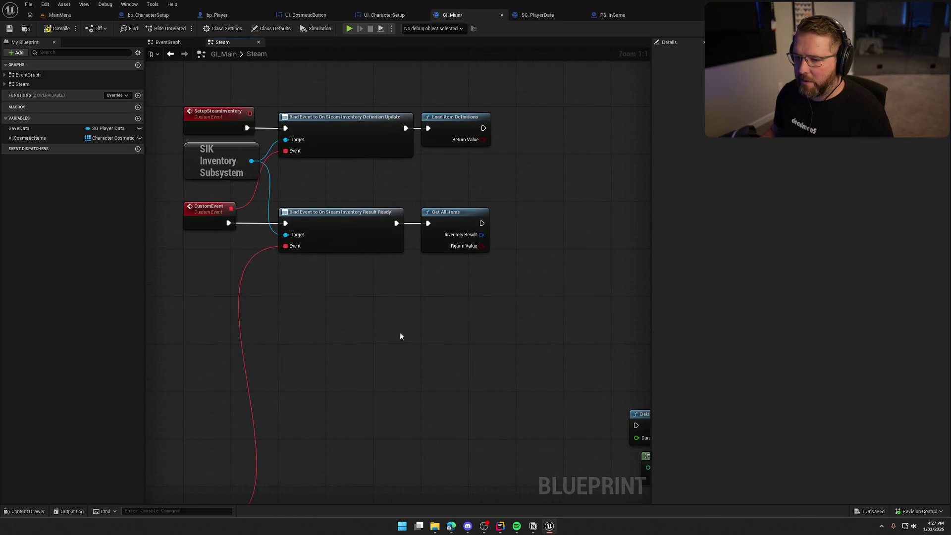
pyautogui.moveTo(206, 212); pyautogui.dragTo(252, 222)
pyautogui.click(252, 222)
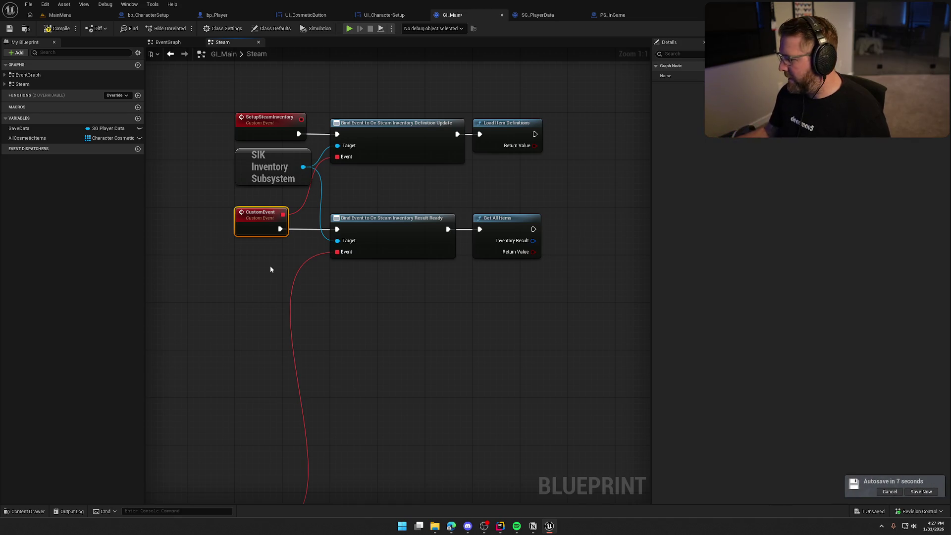
# - Move the callback row under CustomEvent and the Delay, Generate Items, Add Promo Item group below the For Each Loop
pyautogui.scroll(-3, 356, 287)
pyautogui.moveTo(211, 297); pyautogui.dragTo(521, 491)
pyautogui.moveTo(244, 366)
pyautogui.mouseDown()
pyautogui.moveTo(281, 212)
pyautogui.moveTo(275, 217)
pyautogui.mouseUp()
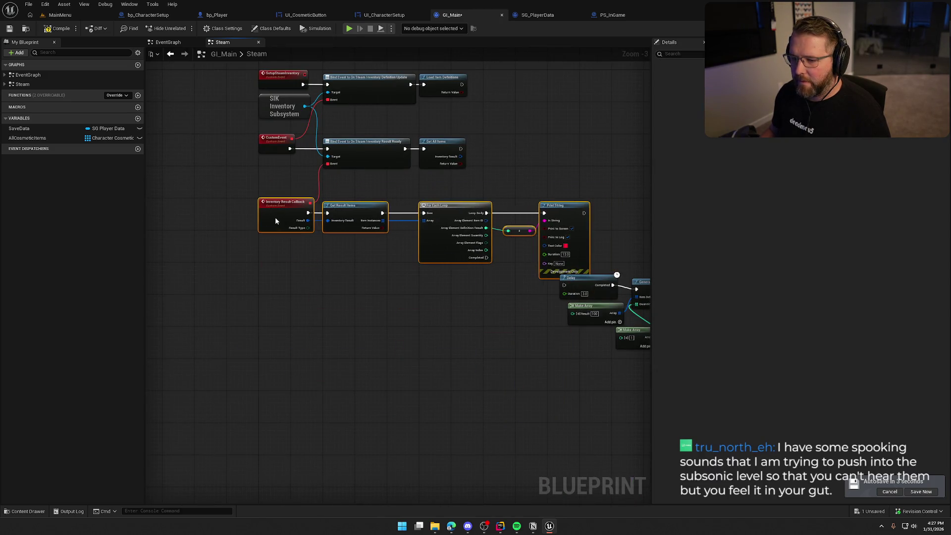
pyautogui.moveTo(473, 233); pyautogui.dragTo(598, 319)
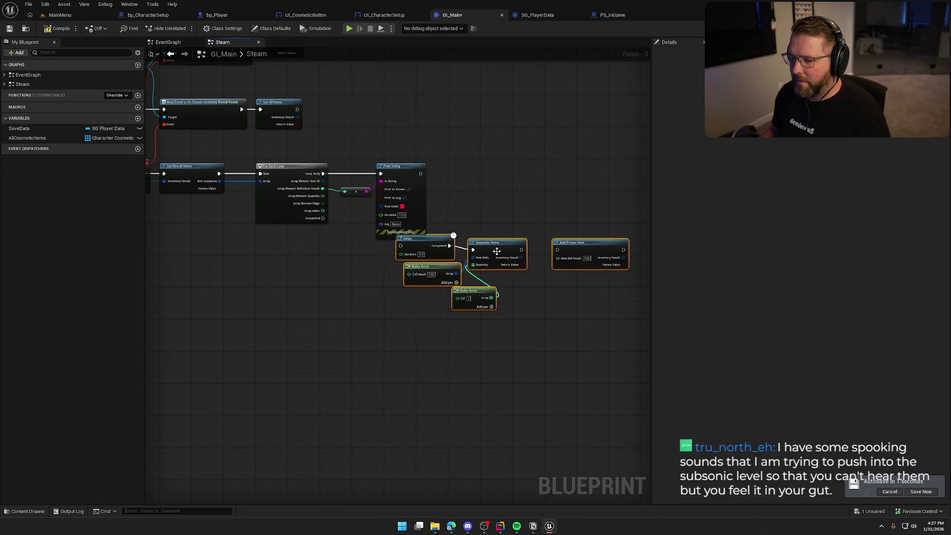
pyautogui.moveTo(496, 251); pyautogui.dragTo(296, 274)
pyautogui.scroll(3, 383, 341)
pyautogui.moveTo(382, 342)
pyautogui.mouseDown()
pyautogui.moveTo(491, 348)
pyautogui.moveTo(503, 248)
pyautogui.moveTo(564, 285)
pyautogui.mouseUp()
# - Rename the CustomEvent node to Gather Inventory Items
pyautogui.click(233, 255)
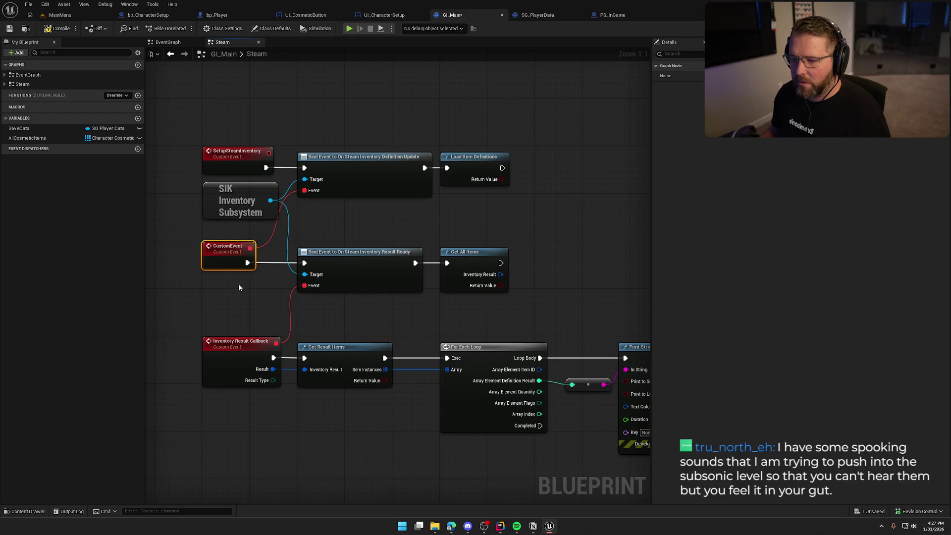
pyautogui.moveTo(244, 313); pyautogui.dragTo(276, 286)
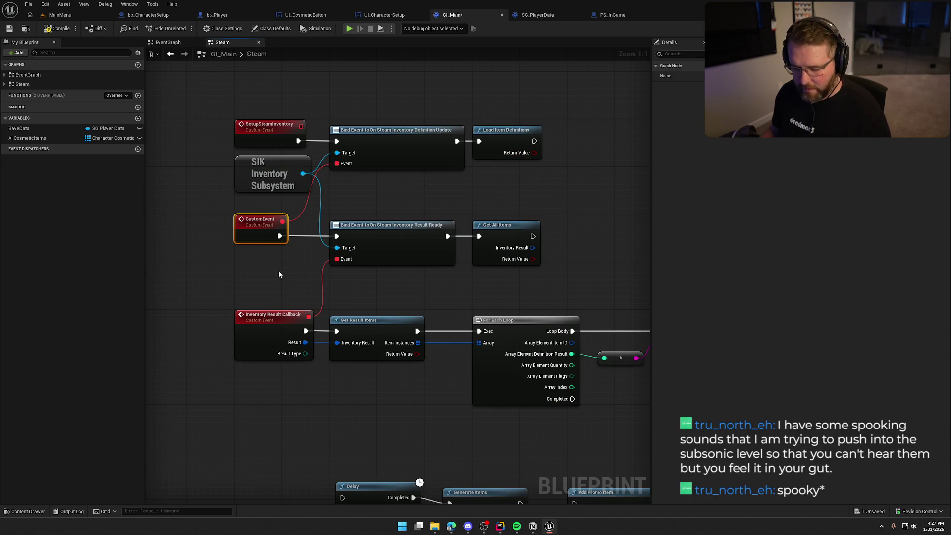
pyautogui.press('F2')
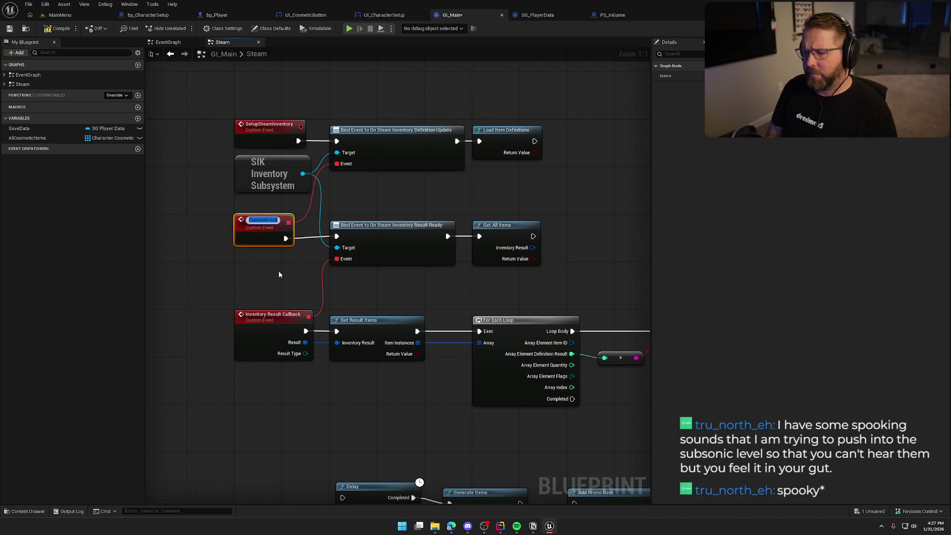
pyautogui.write('It')
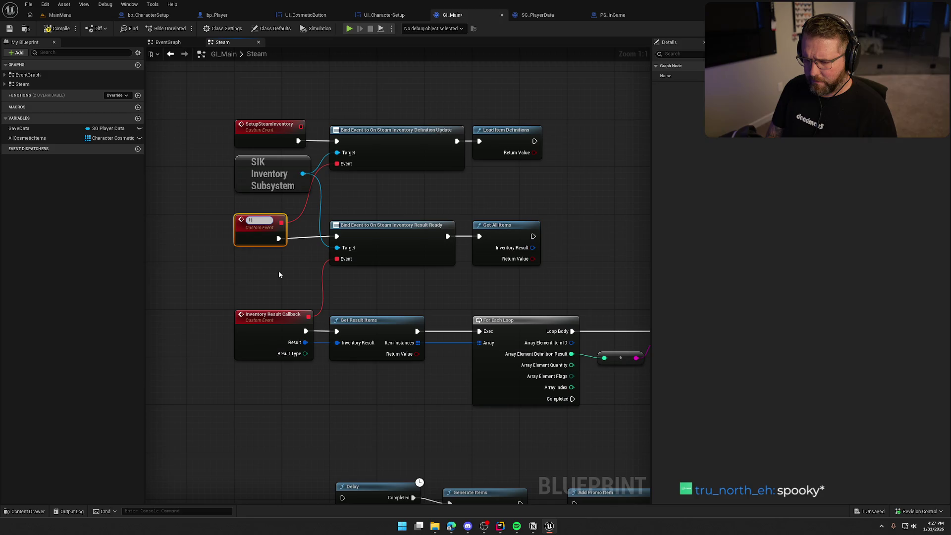
pyautogui.write('emther')
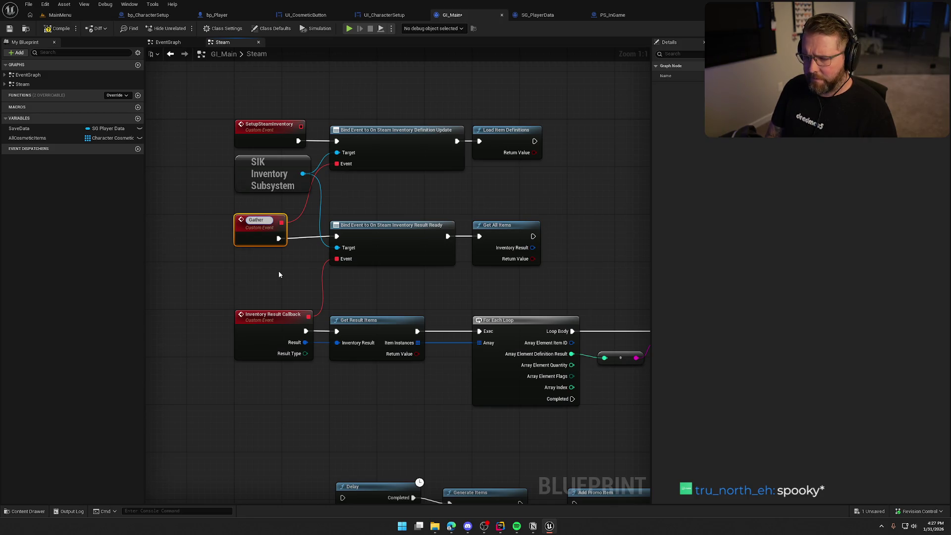
pyautogui.write(' Inventory Items')
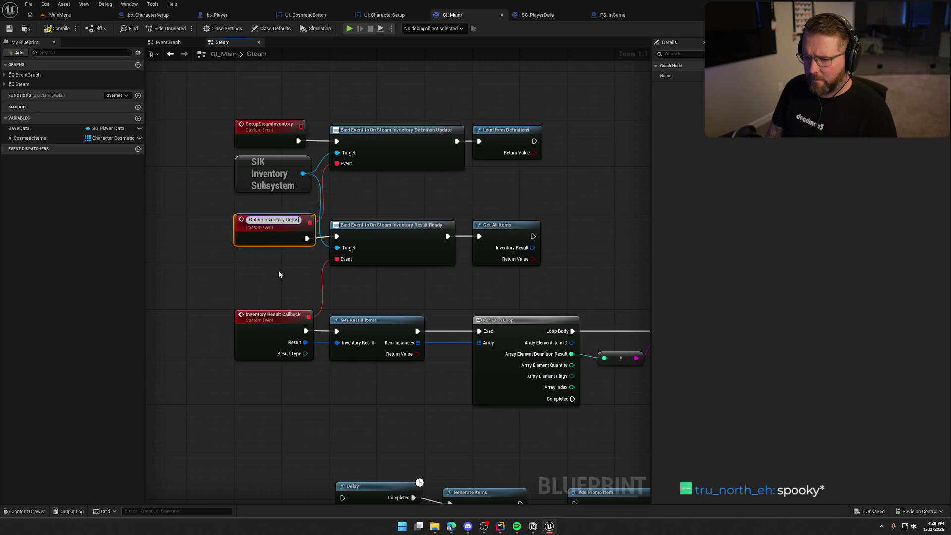
pyautogui.press('Return')
pyautogui.click(443, 308)
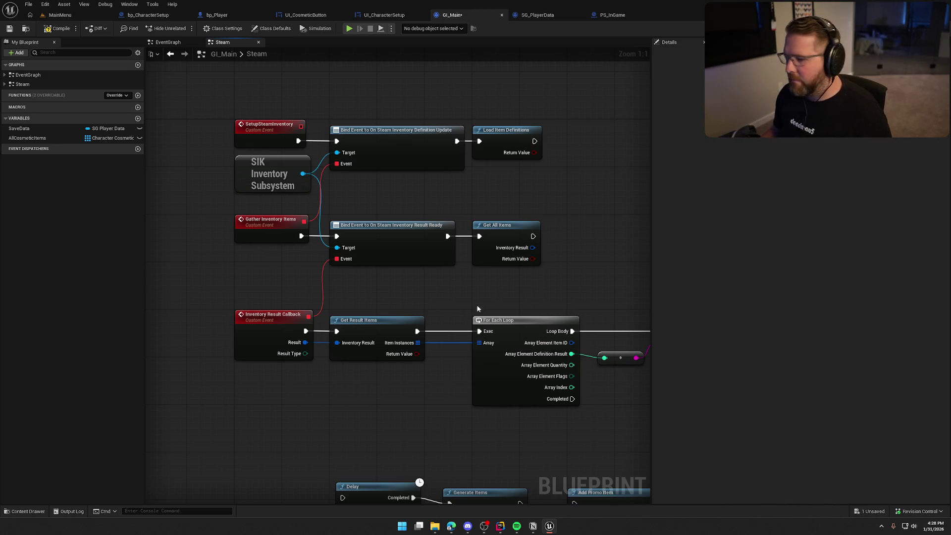
# - Nudge the Delay and Add Promo Item group slightly right and down
pyautogui.scroll(-2, 444, 306)
pyautogui.moveTo(443, 302); pyautogui.dragTo(363, 271)
pyautogui.moveTo(230, 283); pyautogui.dragTo(487, 401)
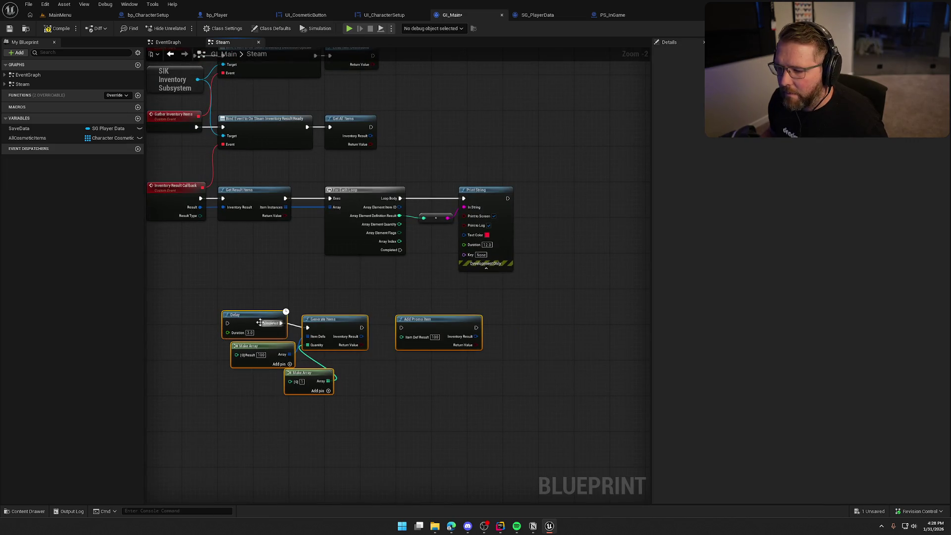
pyautogui.moveTo(247, 315); pyautogui.dragTo(278, 337)
pyautogui.click(310, 300)
pyautogui.moveTo(310, 300); pyautogui.dragTo(366, 368)
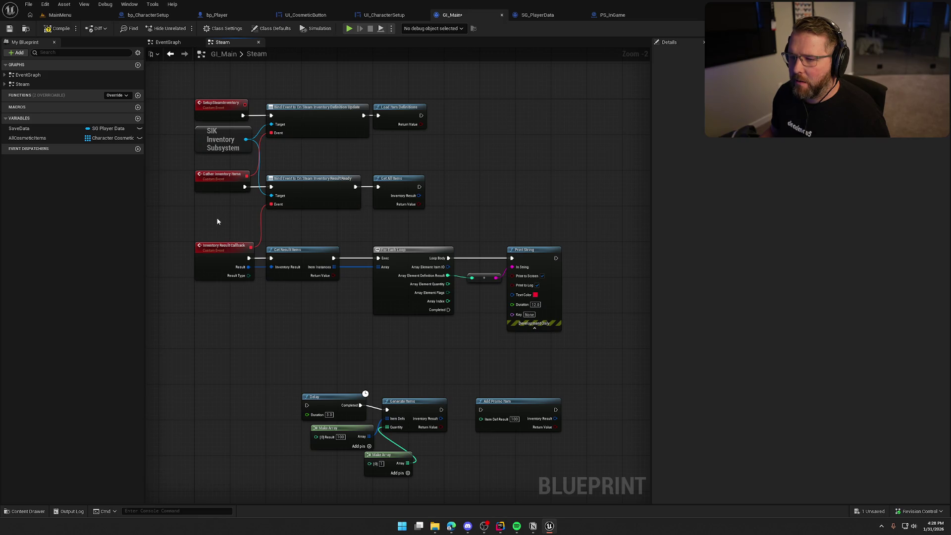
pyautogui.scroll(2, 222, 218)
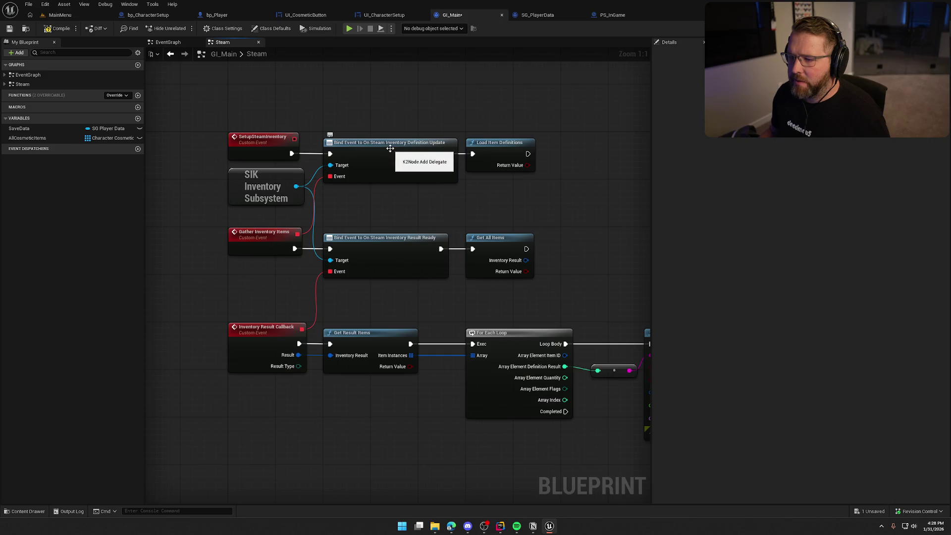
pyautogui.click(268, 235)
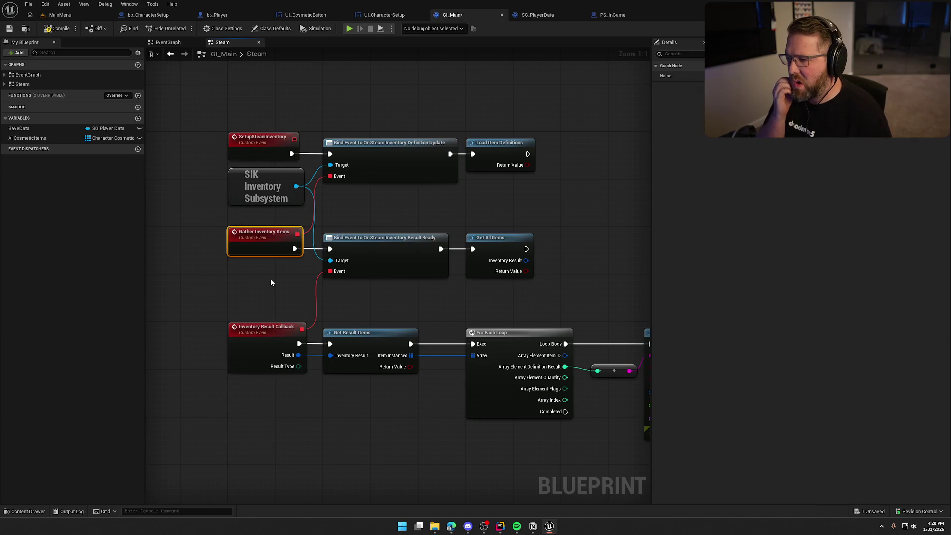
pyautogui.click(270, 278)
# - Select the callback, For Each Loop and Print String row and drag a wire from its Result Type pin
pyautogui.moveTo(421, 425)
pyautogui.mouseDown()
pyautogui.moveTo(406, 312)
pyautogui.moveTo(333, 302)
pyautogui.moveTo(434, 384)
pyautogui.moveTo(357, 410)
pyautogui.mouseUp()
pyautogui.moveTo(432, 259); pyautogui.dragTo(438, 162)
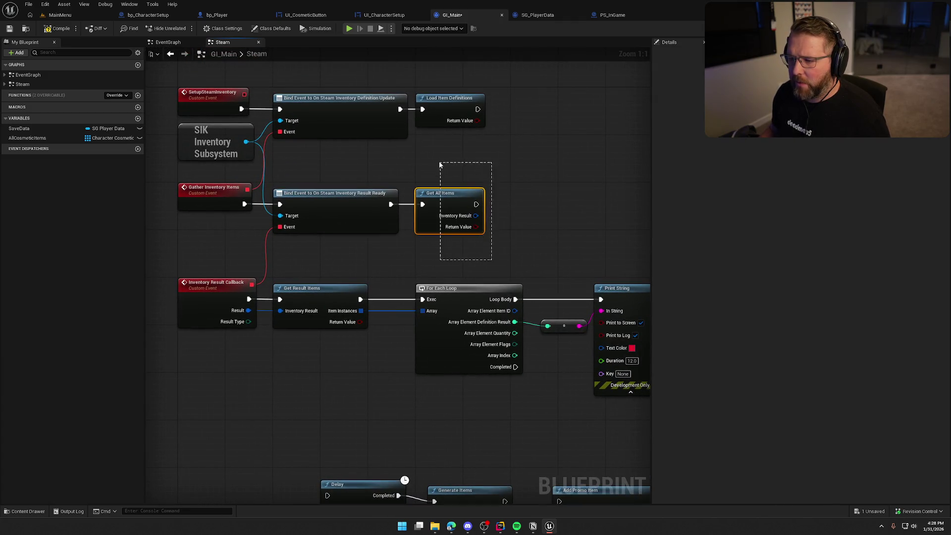
pyautogui.moveTo(558, 218); pyautogui.dragTo(550, 146)
pyautogui.moveTo(197, 178)
pyautogui.mouseDown()
pyautogui.moveTo(221, 198)
pyautogui.moveTo(617, 329)
pyautogui.mouseUp()
pyautogui.click(359, 324)
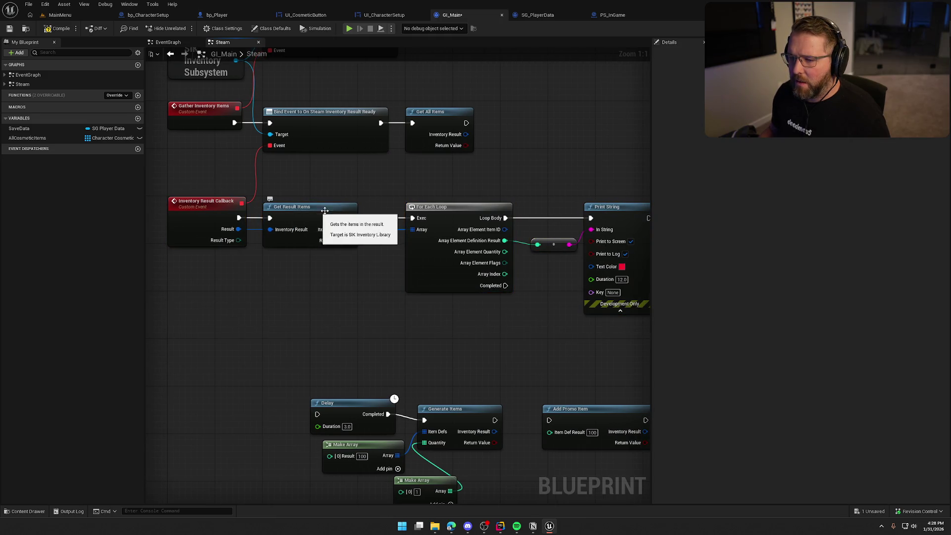
pyautogui.moveTo(340, 293); pyautogui.dragTo(271, 285)
pyautogui.scroll(-2, 353, 358)
pyautogui.scroll(1, 352, 359)
pyautogui.moveTo(352, 359); pyautogui.dragTo(337, 325)
pyautogui.moveTo(180, 222); pyautogui.dragTo(605, 369)
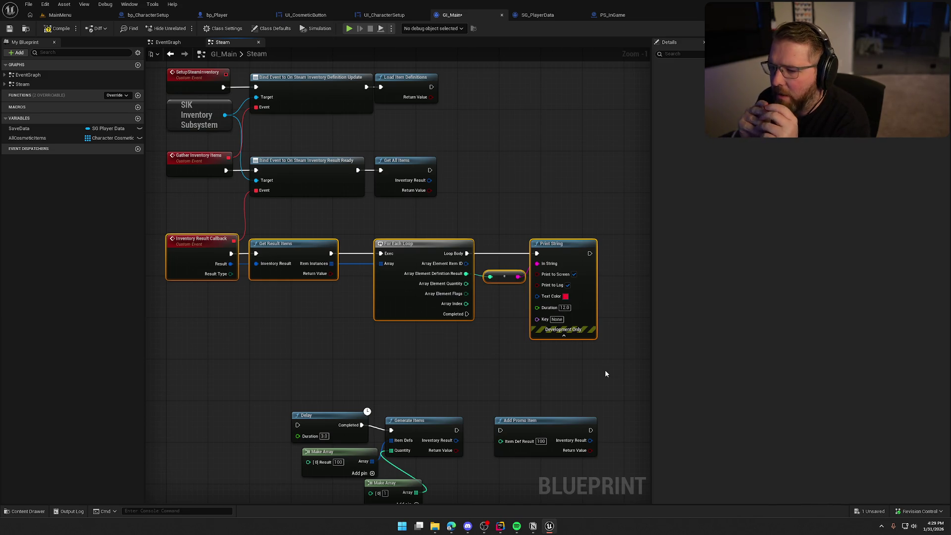
pyautogui.moveTo(230, 274)
pyautogui.mouseDown()
pyautogui.moveTo(263, 320)
pyautogui.moveTo(252, 316)
pyautogui.mouseUp()
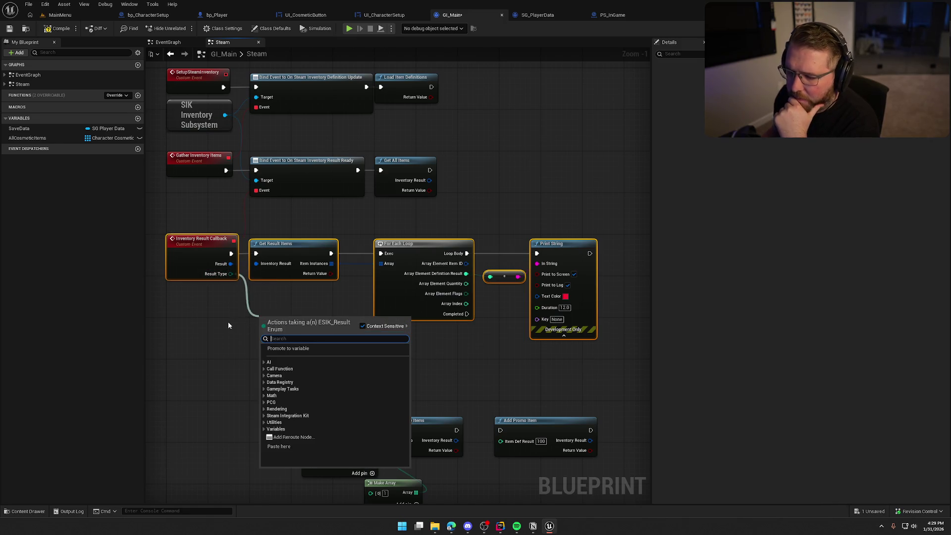
# - Add an == equality node on the result type beneath Inventory Result Callback
pyautogui.write('==')
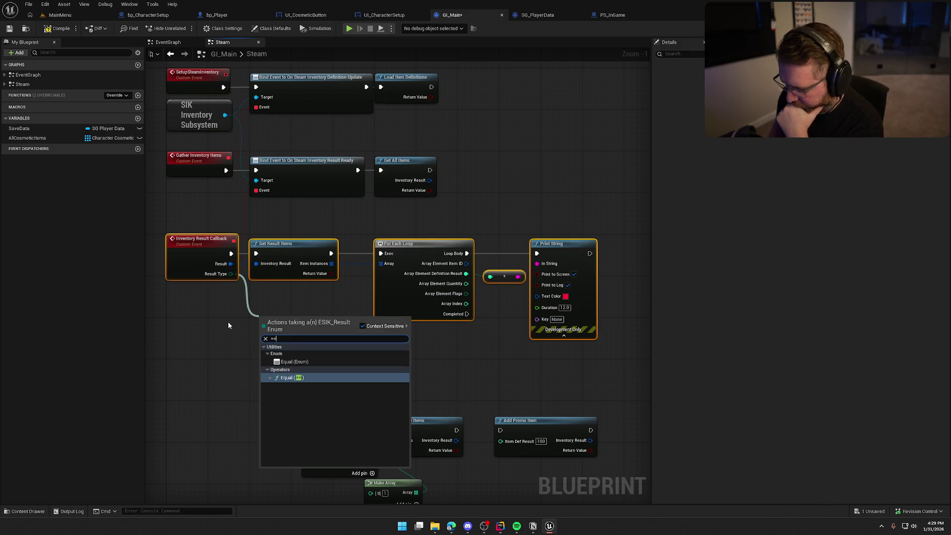
pyautogui.press('Return')
pyautogui.moveTo(300, 319); pyautogui.dragTo(212, 308)
pyautogui.click(207, 319)
pyautogui.scroll(-1, 325, 346)
pyautogui.moveTo(324, 345); pyautogui.dragTo(382, 159)
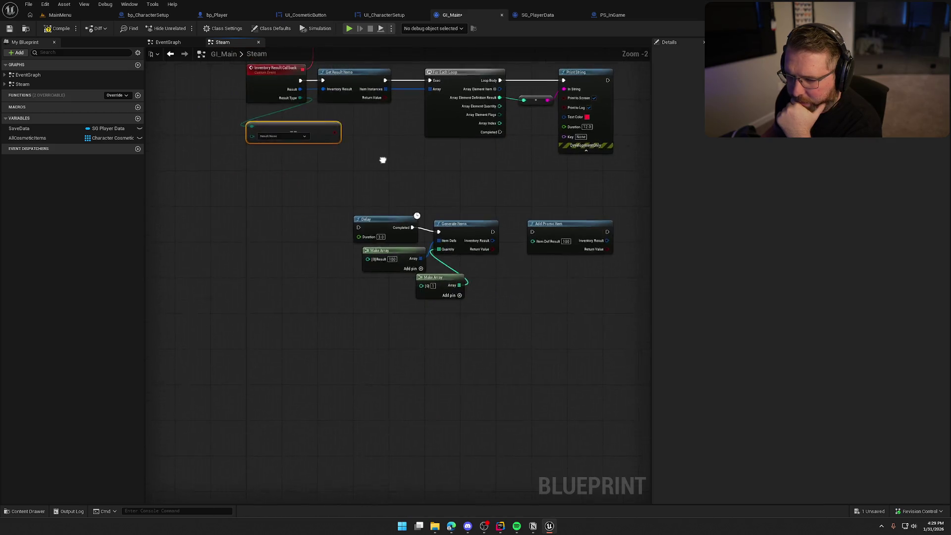
pyautogui.click(280, 168)
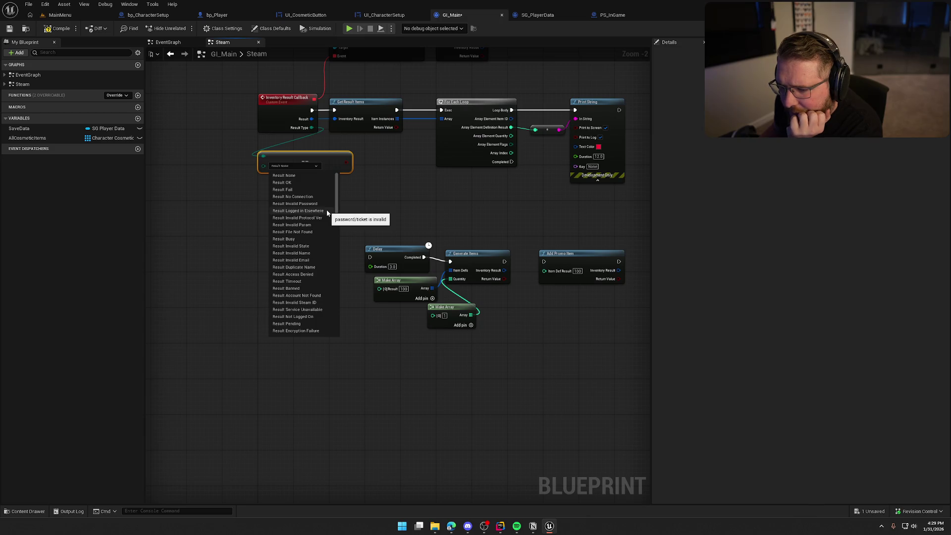
# - Review the Result enum values, then delete the Result enum node under the callback
pyautogui.scroll(-5, 327, 213)
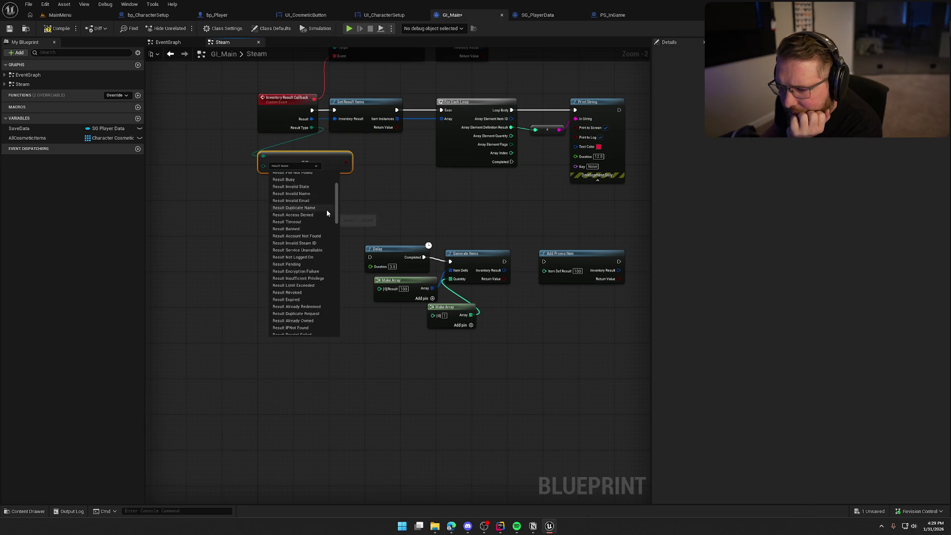
pyautogui.scroll(-4, 327, 213)
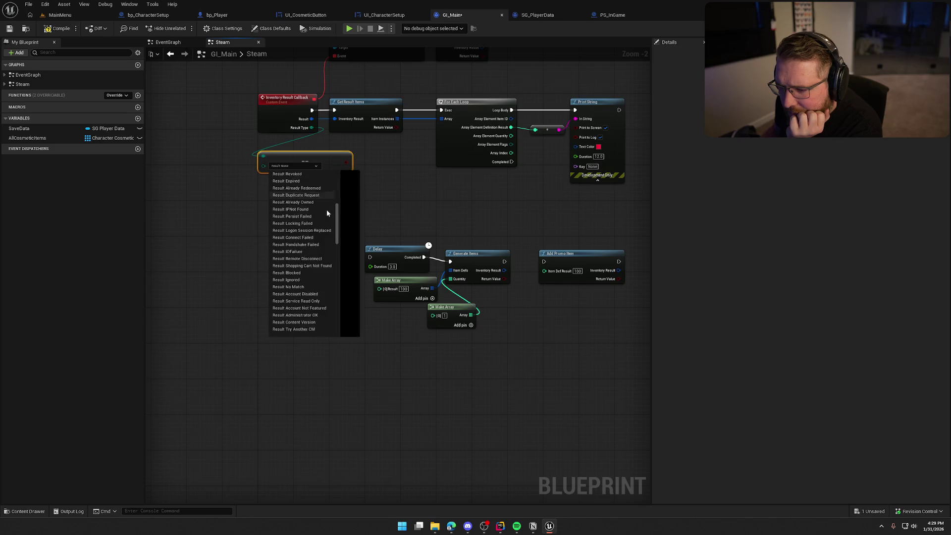
pyautogui.scroll(-6, 327, 212)
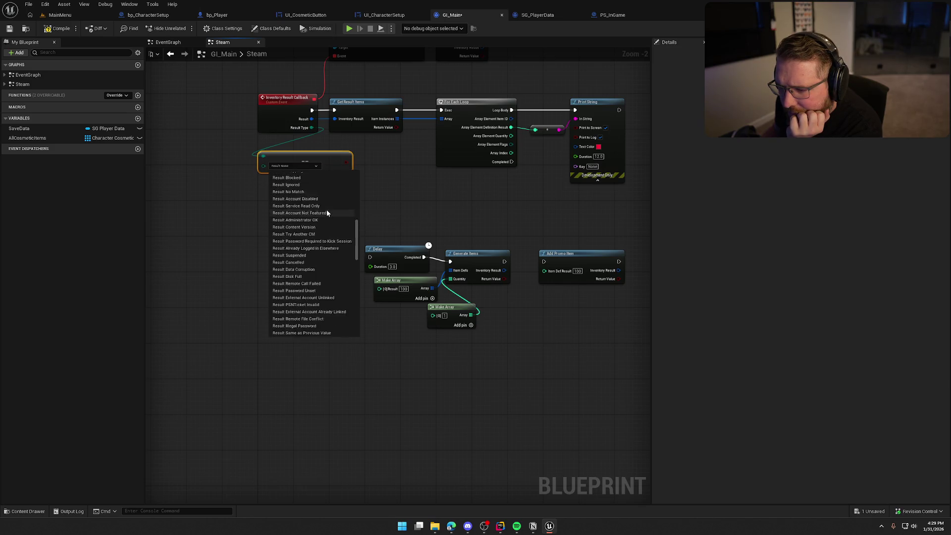
pyautogui.scroll(-7, 327, 212)
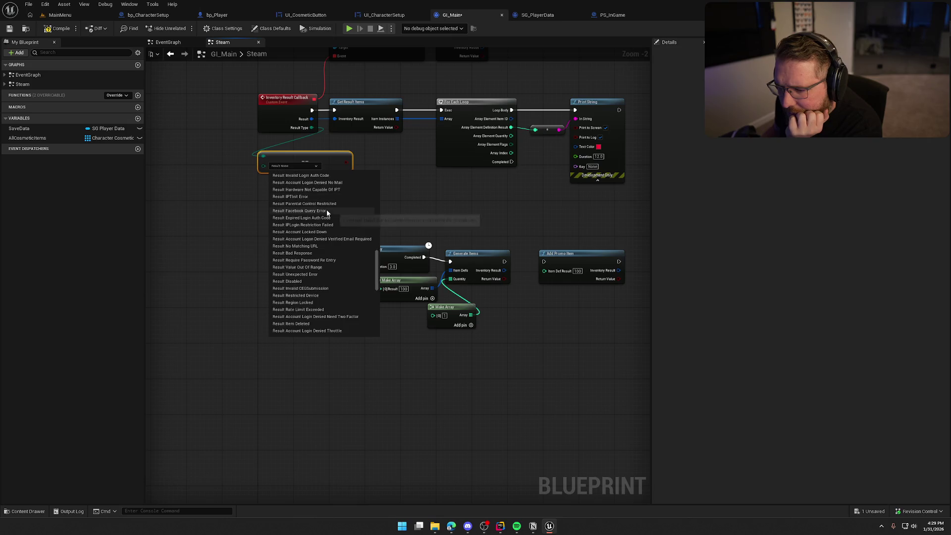
pyautogui.scroll(-5, 331, 224)
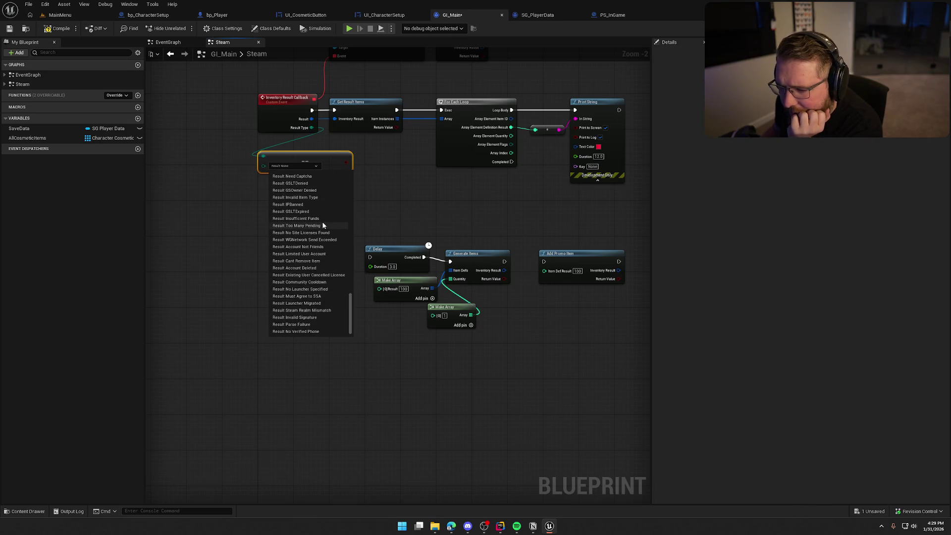
pyautogui.click(381, 206)
pyautogui.press('Delete')
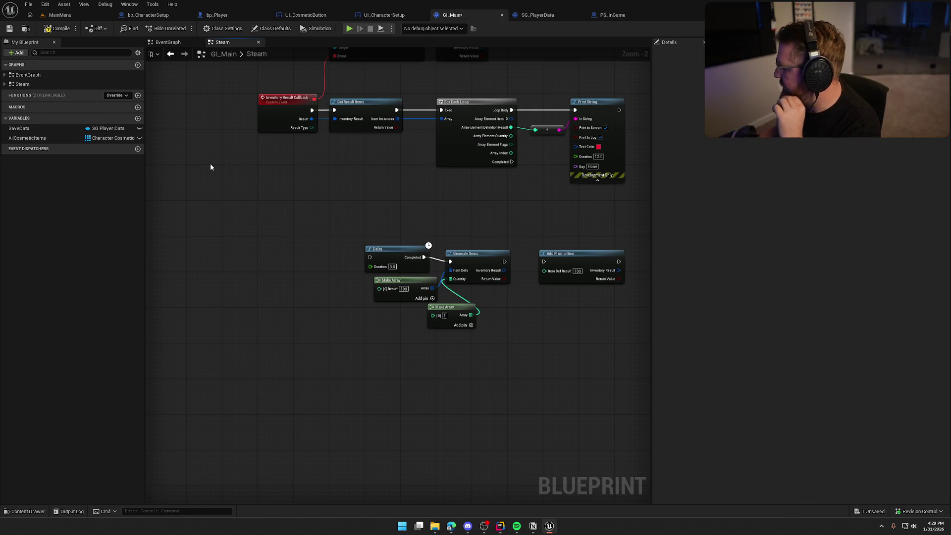
# - Inspect the Get All Items, Inventory Result Callback and Get Result Items nodes
pyautogui.moveTo(331, 188); pyautogui.dragTo(311, 307)
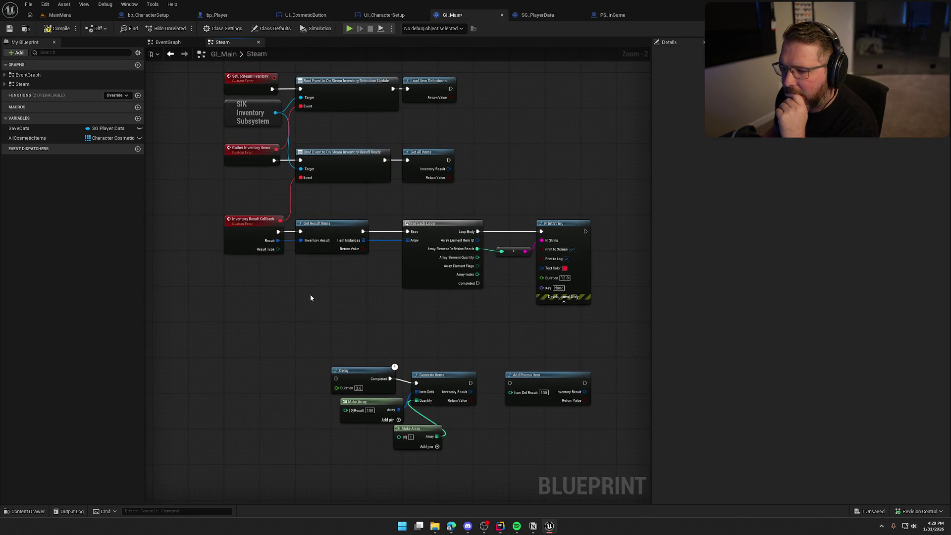
pyautogui.scroll(2, 311, 297)
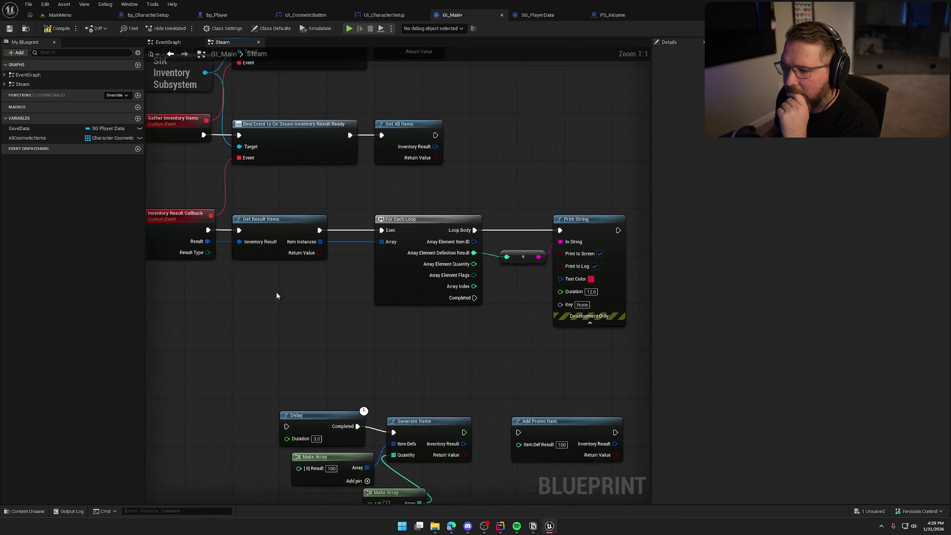
pyautogui.moveTo(313, 295); pyautogui.dragTo(339, 343)
pyautogui.click(442, 192)
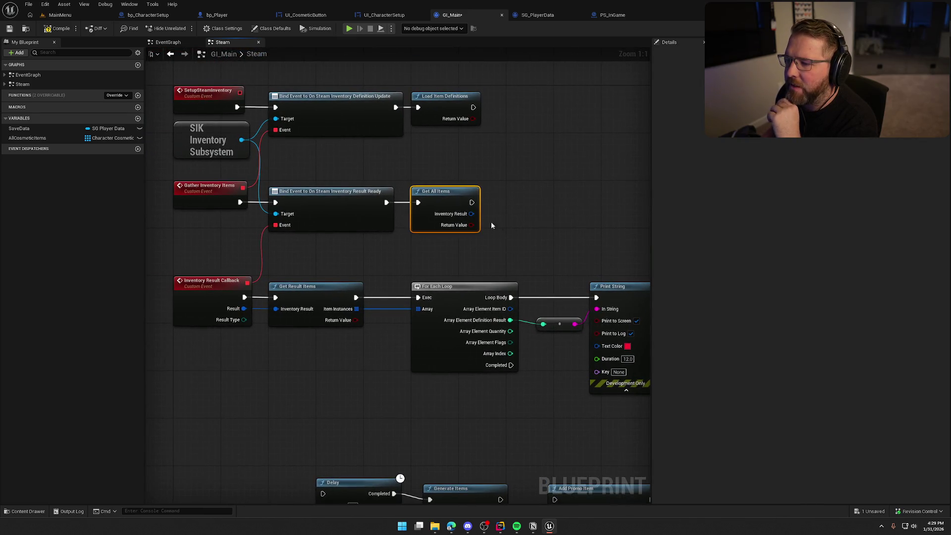
pyautogui.moveTo(556, 217); pyautogui.dragTo(540, 186)
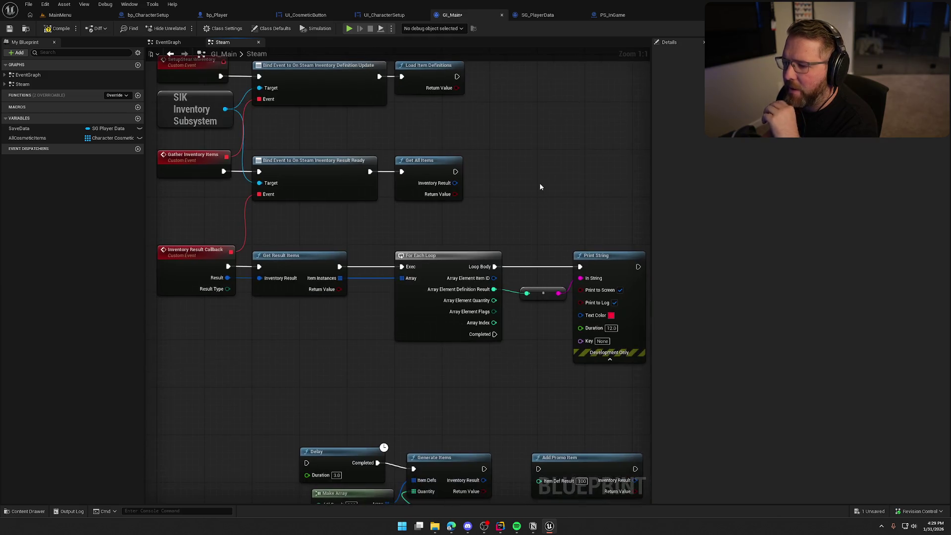
pyautogui.moveTo(159, 223)
pyautogui.mouseDown()
pyautogui.moveTo(330, 367)
pyautogui.moveTo(317, 347)
pyautogui.mouseUp()
pyautogui.moveTo(189, 223)
pyautogui.mouseDown()
pyautogui.moveTo(369, 349)
pyautogui.moveTo(319, 335)
pyautogui.moveTo(288, 240)
pyautogui.moveTo(325, 249)
pyautogui.moveTo(332, 238)
pyautogui.mouseUp()
pyautogui.click(349, 346)
# - Move the Add Promo Item node up above the Delay and Generate Items nodes
pyautogui.moveTo(453, 274)
pyautogui.mouseDown()
pyautogui.moveTo(523, 339)
pyautogui.moveTo(448, 251)
pyautogui.mouseUp()
pyautogui.click(527, 265)
pyautogui.moveTo(353, 224)
pyautogui.mouseDown()
pyautogui.moveTo(296, 248)
pyautogui.moveTo(406, 242)
pyautogui.moveTo(445, 285)
pyautogui.moveTo(410, 292)
pyautogui.mouseUp()
pyautogui.moveTo(451, 147)
pyautogui.mouseDown()
pyautogui.moveTo(489, 168)
pyautogui.moveTo(471, 167)
pyautogui.mouseUp()
pyautogui.moveTo(372, 320)
pyautogui.mouseDown()
pyautogui.moveTo(319, 299)
pyautogui.moveTo(370, 326)
pyautogui.mouseUp()
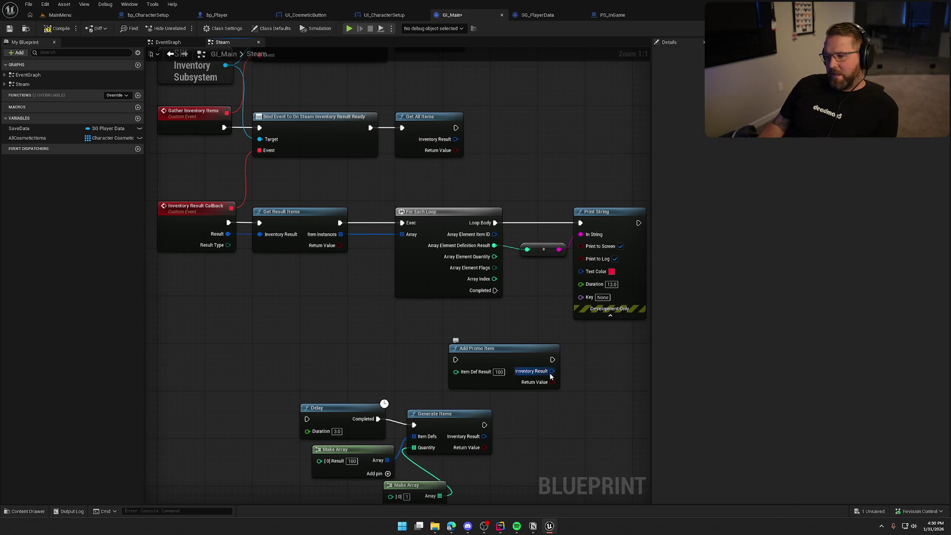
pyautogui.moveTo(551, 371); pyautogui.dragTo(600, 374)
pyautogui.click(600, 353)
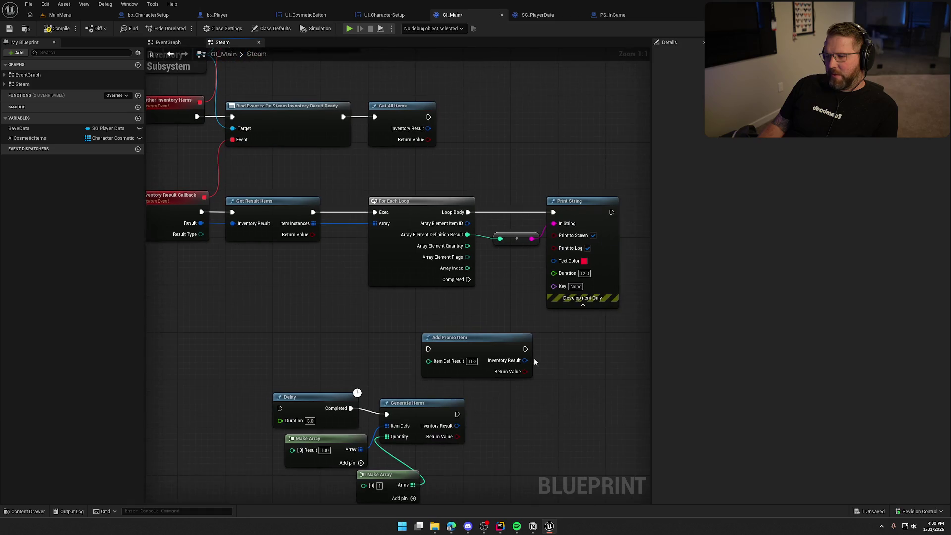
pyautogui.click(465, 342)
pyautogui.moveTo(485, 345); pyautogui.dragTo(408, 327)
pyautogui.click(275, 271)
# - Review Get All Items' output actions and the callback-to-Print String node row
pyautogui.moveTo(206, 324); pyautogui.dragTo(274, 348)
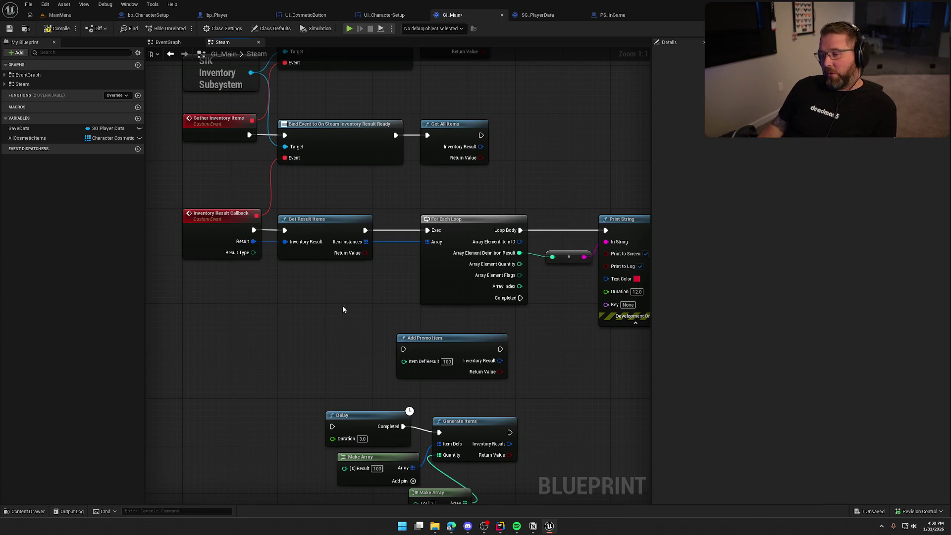
pyautogui.moveTo(453, 178); pyautogui.dragTo(470, 187)
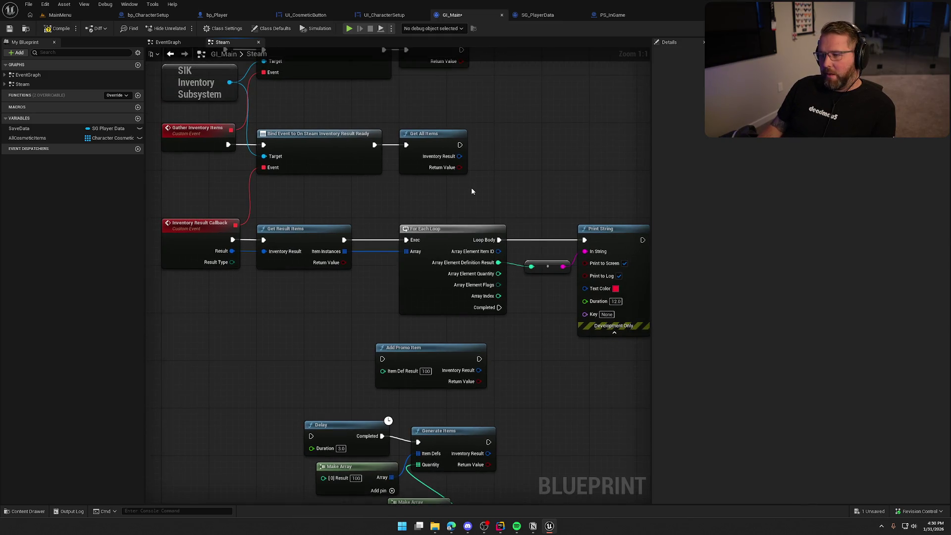
pyautogui.scroll(-1, 471, 187)
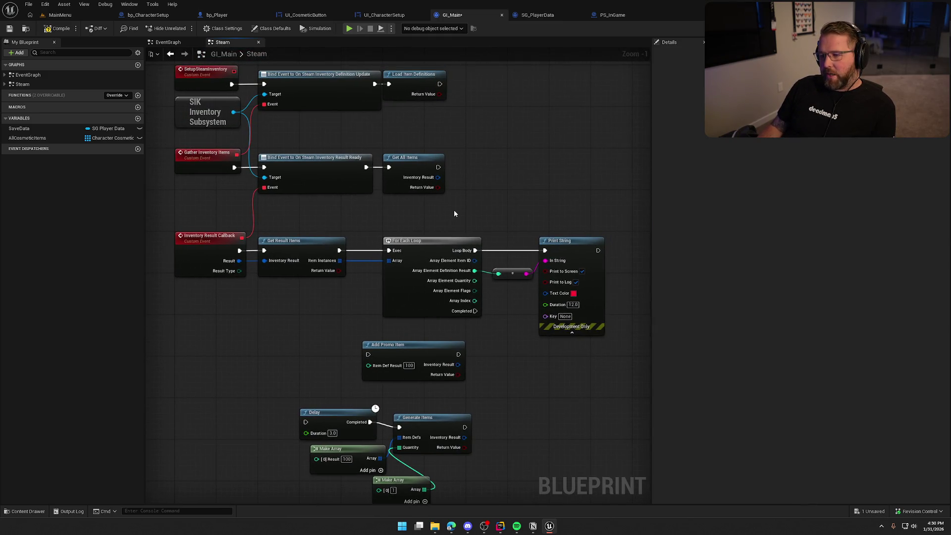
pyautogui.moveTo(438, 167); pyautogui.dragTo(493, 171)
pyautogui.moveTo(402, 144)
pyautogui.mouseDown()
pyautogui.moveTo(482, 213)
pyautogui.moveTo(471, 156)
pyautogui.mouseUp()
pyautogui.click(473, 156)
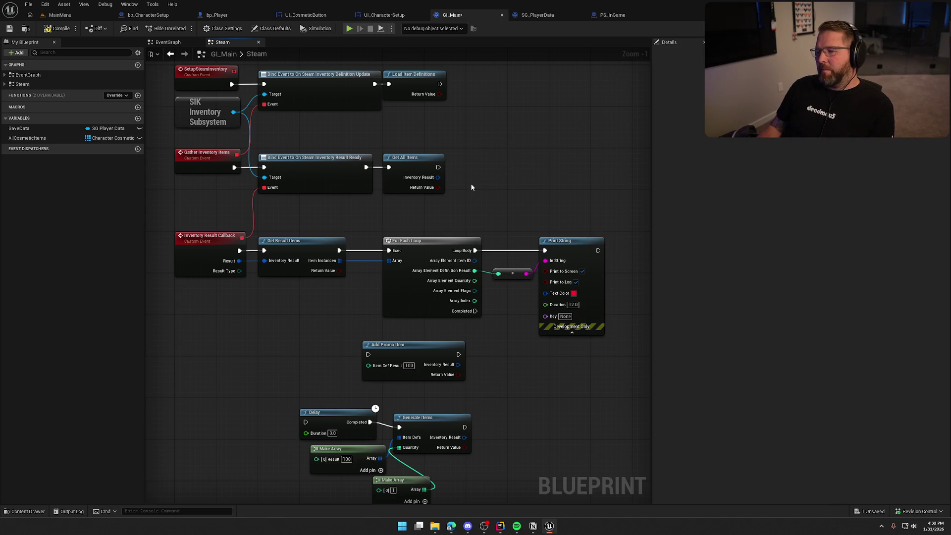
pyautogui.moveTo(409, 143); pyautogui.dragTo(499, 216)
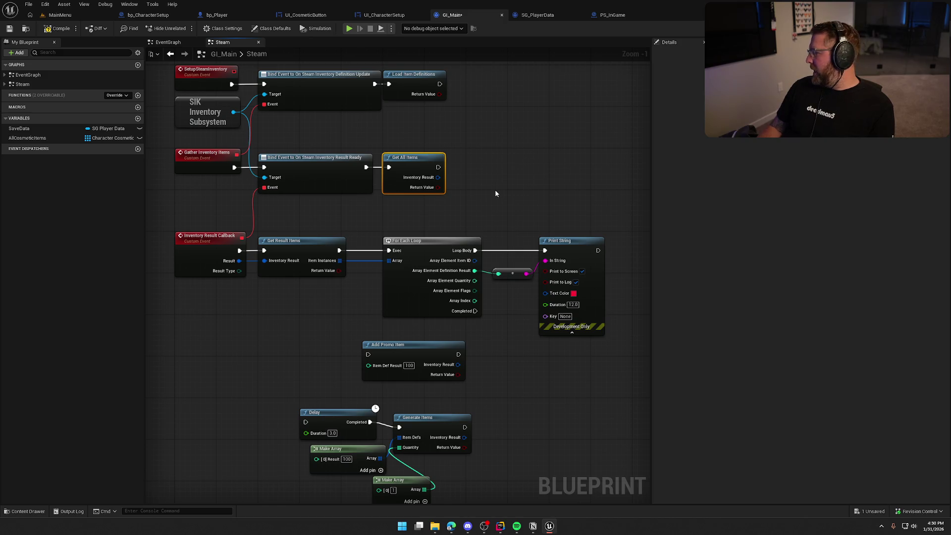
pyautogui.moveTo(375, 132)
pyautogui.mouseDown()
pyautogui.moveTo(470, 209)
pyautogui.moveTo(480, 170)
pyautogui.moveTo(374, 132)
pyautogui.moveTo(498, 217)
pyautogui.mouseUp()
pyautogui.moveTo(178, 218); pyautogui.dragTo(575, 330)
pyautogui.click(458, 220)
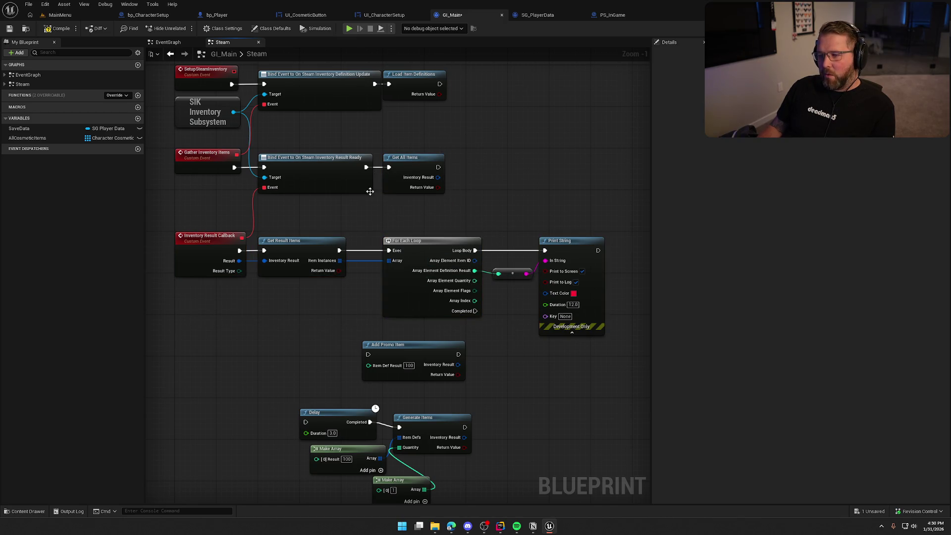
# - Select Get Result Items through Print String, then save GI_Main
pyautogui.moveTo(357, 232); pyautogui.dragTo(362, 170)
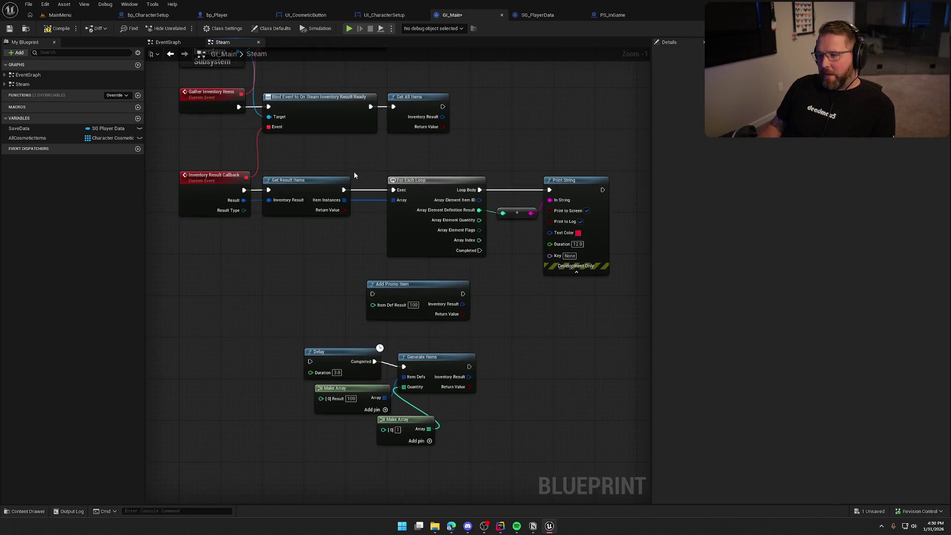
pyautogui.moveTo(299, 159); pyautogui.dragTo(618, 276)
pyautogui.click(181, 230)
pyautogui.hotkey('ctrl', 's')
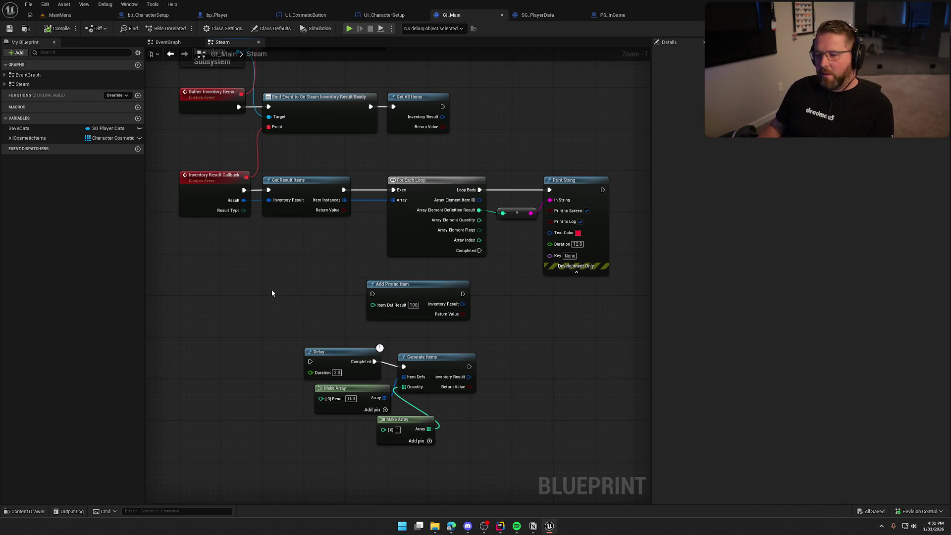
# - Delete the Delay, Generate Items and both Make Array nodes, then save GI_Main
pyautogui.moveTo(271, 290); pyautogui.dragTo(285, 301)
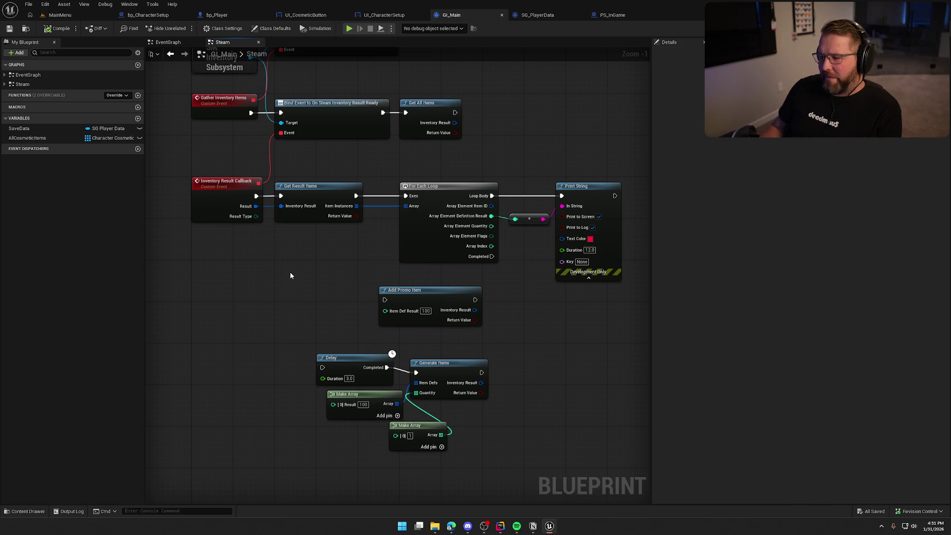
pyautogui.moveTo(290, 272); pyautogui.dragTo(289, 311)
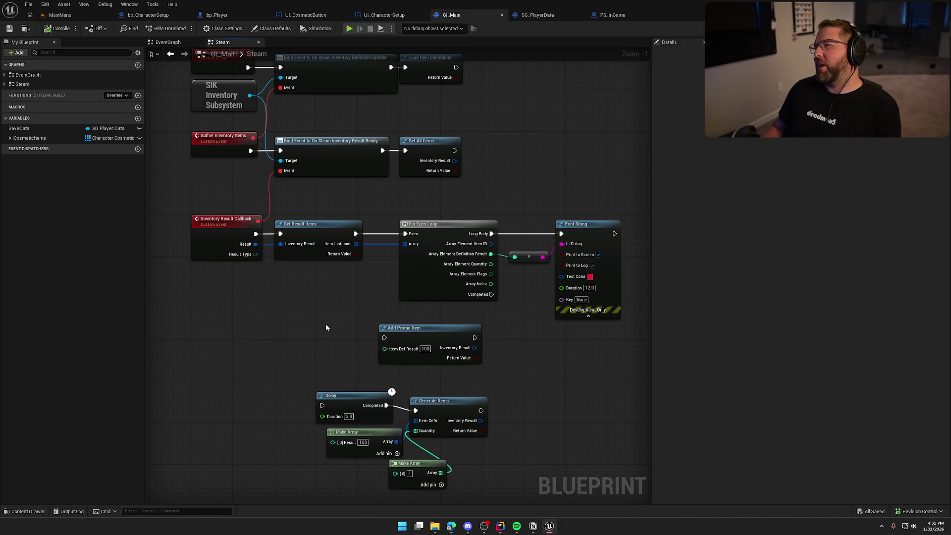
pyautogui.moveTo(326, 328)
pyautogui.mouseDown()
pyautogui.moveTo(308, 319)
pyautogui.moveTo(342, 277)
pyautogui.moveTo(298, 272)
pyautogui.mouseUp()
pyautogui.moveTo(429, 360); pyautogui.dragTo(444, 354)
pyautogui.moveTo(458, 451); pyautogui.dragTo(276, 353)
pyautogui.press('Delete')
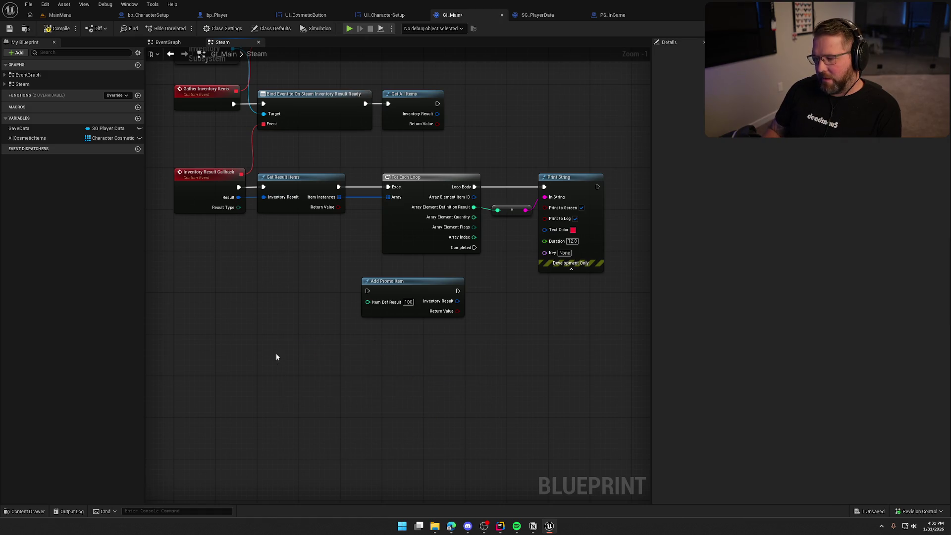
pyautogui.press('Home')
pyautogui.hotkey('ctrl', 's')
# - Move the Add Promo Item node beside Get All Items on the Gather Inventory Items row
pyautogui.moveTo(325, 393)
pyautogui.mouseDown()
pyautogui.moveTo(285, 409)
pyautogui.moveTo(330, 412)
pyautogui.mouseUp()
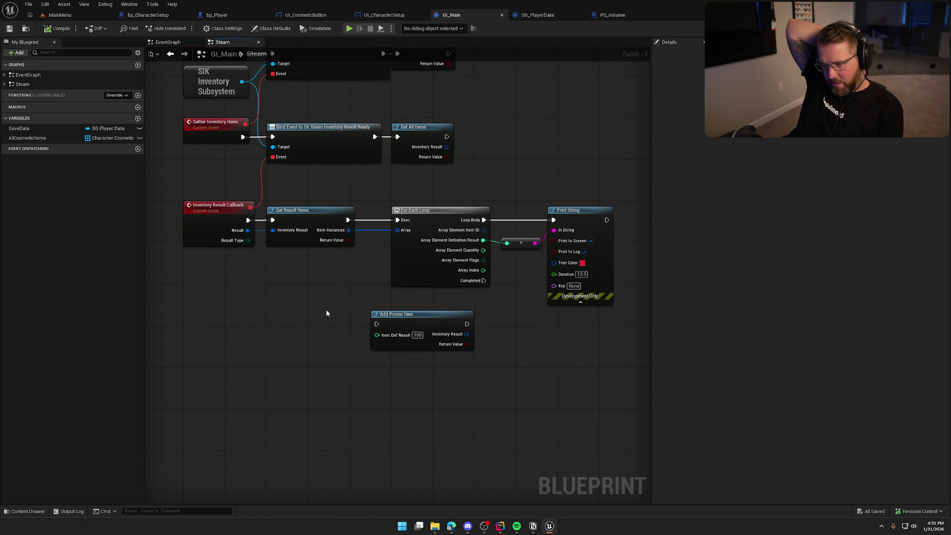
pyautogui.moveTo(326, 310); pyautogui.dragTo(479, 372)
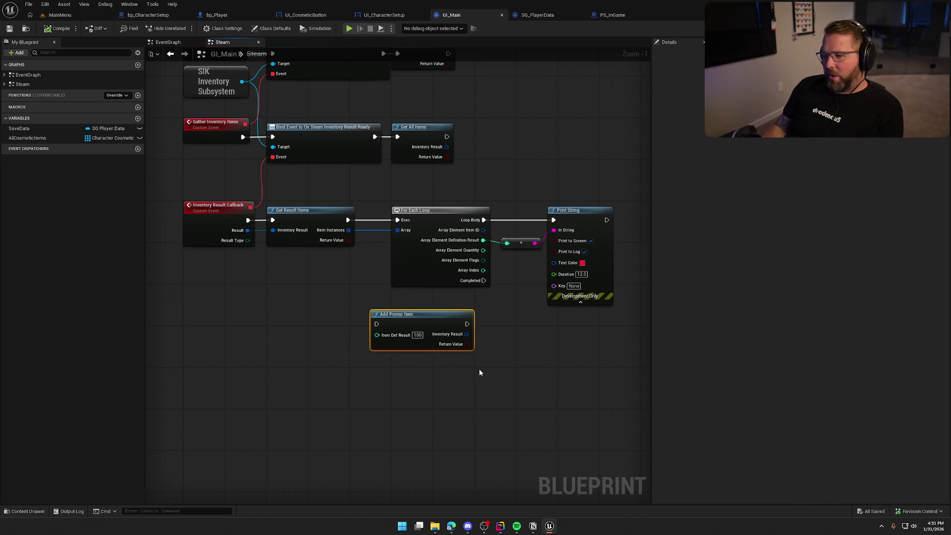
pyautogui.moveTo(430, 318)
pyautogui.mouseDown()
pyautogui.moveTo(440, 322)
pyautogui.moveTo(450, 306)
pyautogui.mouseUp()
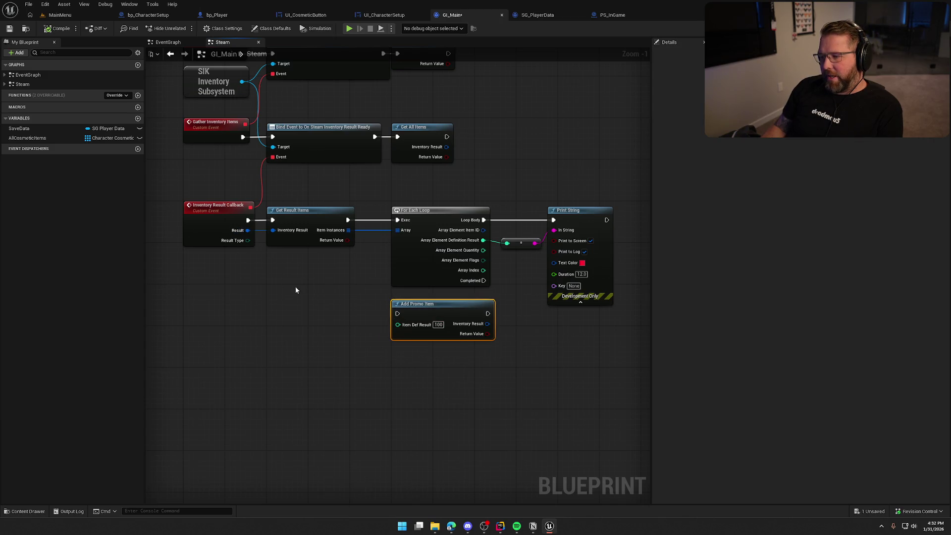
pyautogui.click(313, 213)
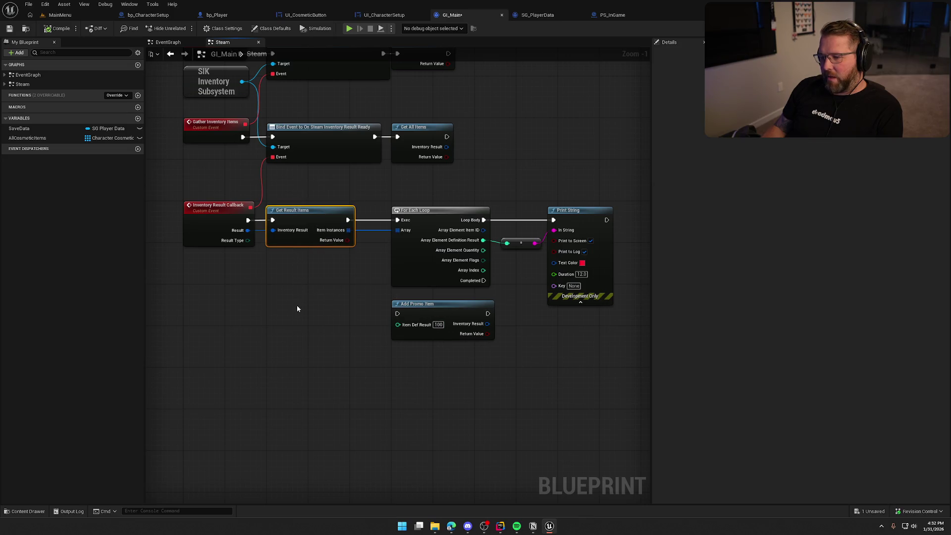
pyautogui.click(248, 287)
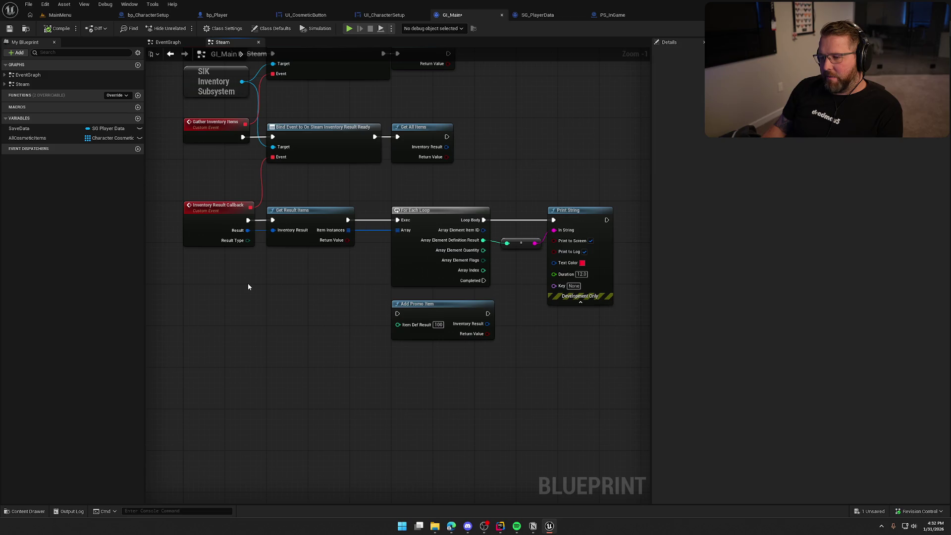
pyautogui.moveTo(447, 315)
pyautogui.mouseDown()
pyautogui.moveTo(534, 145)
pyautogui.moveTo(567, 132)
pyautogui.mouseUp()
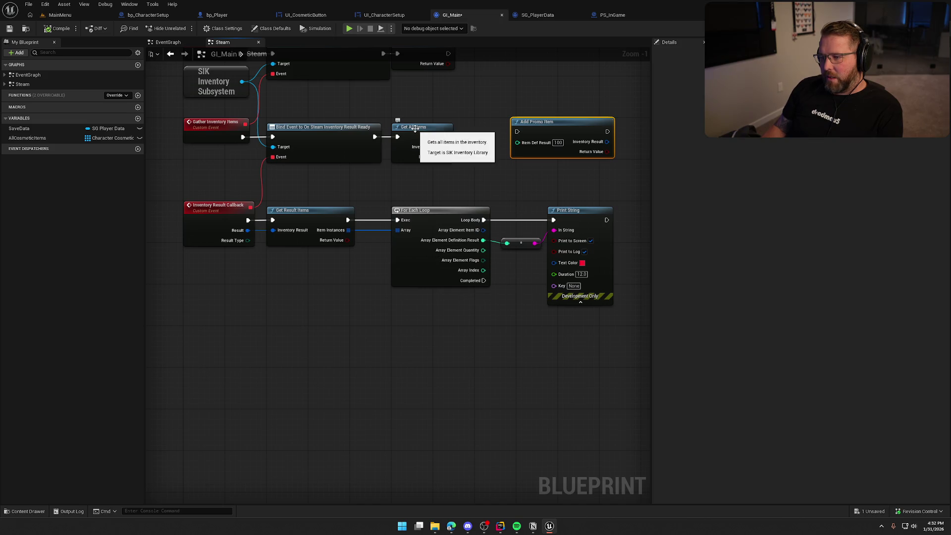
# - Check the Inventory Result connections of Add Promo Item, Get All Items and the callback row
pyautogui.moveTo(466, 104); pyautogui.dragTo(454, 147)
pyautogui.click(410, 172)
pyautogui.click(445, 232)
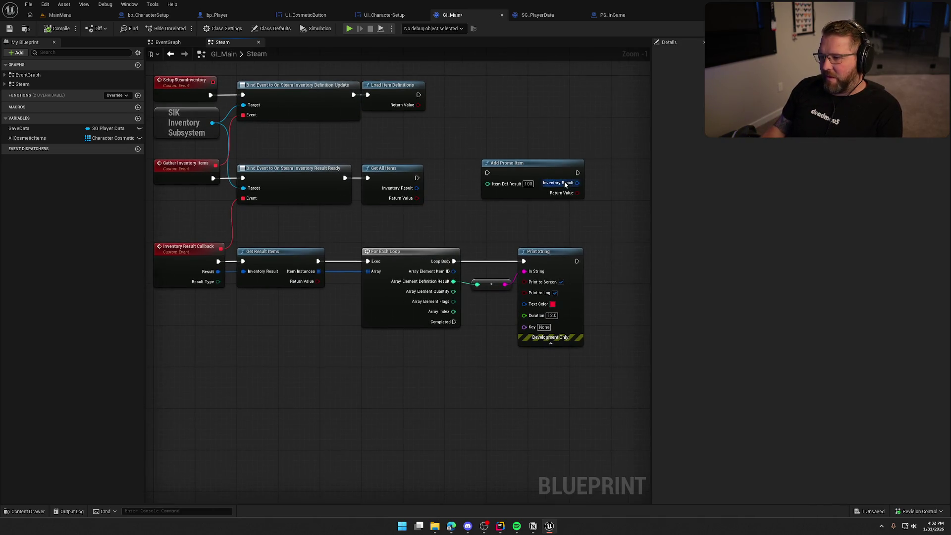
pyautogui.moveTo(576, 183); pyautogui.dragTo(630, 195)
pyautogui.moveTo(417, 188); pyautogui.dragTo(473, 201)
pyautogui.moveTo(215, 227); pyautogui.dragTo(619, 364)
pyautogui.click(274, 368)
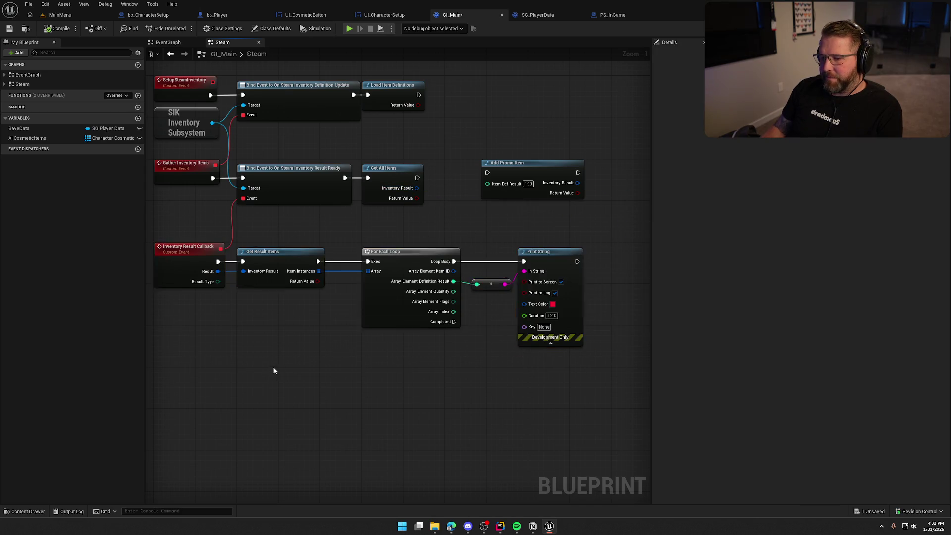
# - Recheck Add Promo Item's new position and save the blueprint
pyautogui.moveTo(272, 366); pyautogui.dragTo(280, 346)
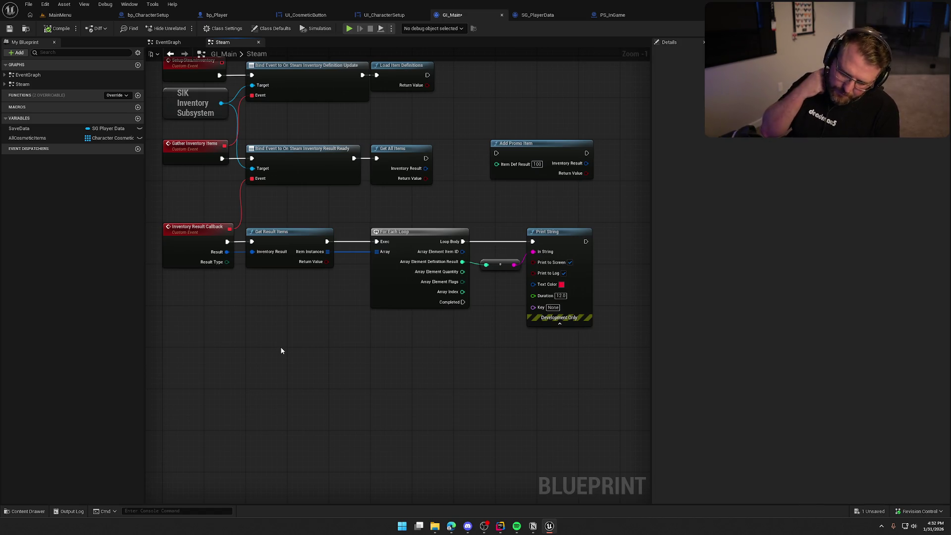
pyautogui.moveTo(284, 346); pyautogui.dragTo(267, 380)
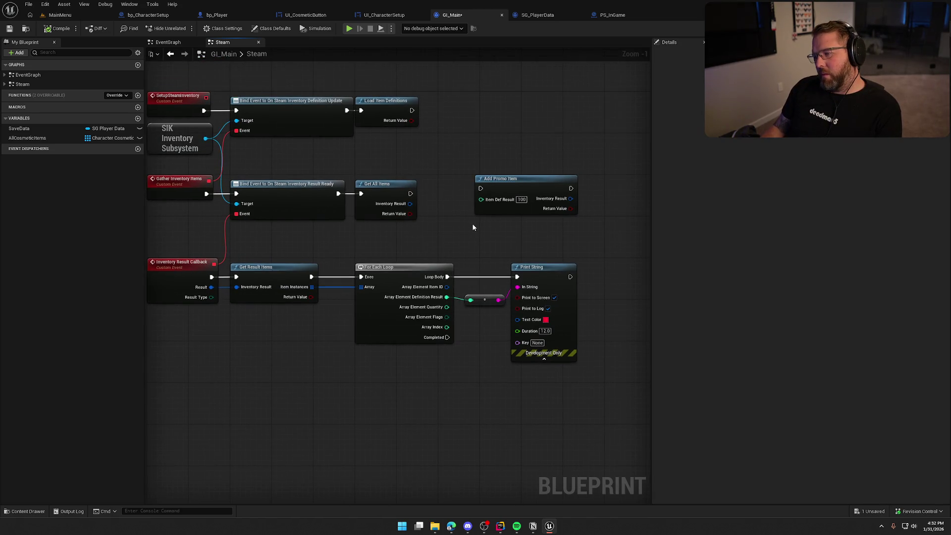
pyautogui.scroll(1, 478, 236)
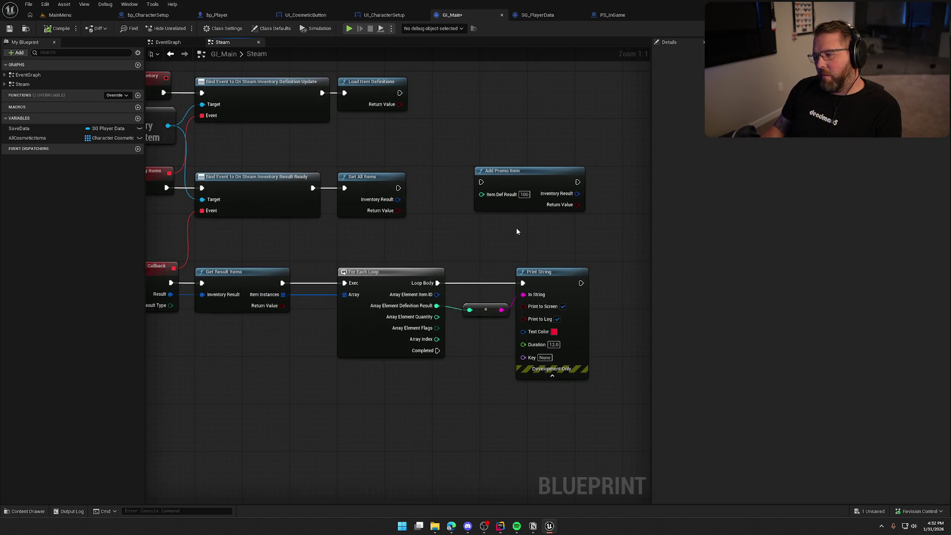
pyautogui.click(511, 182)
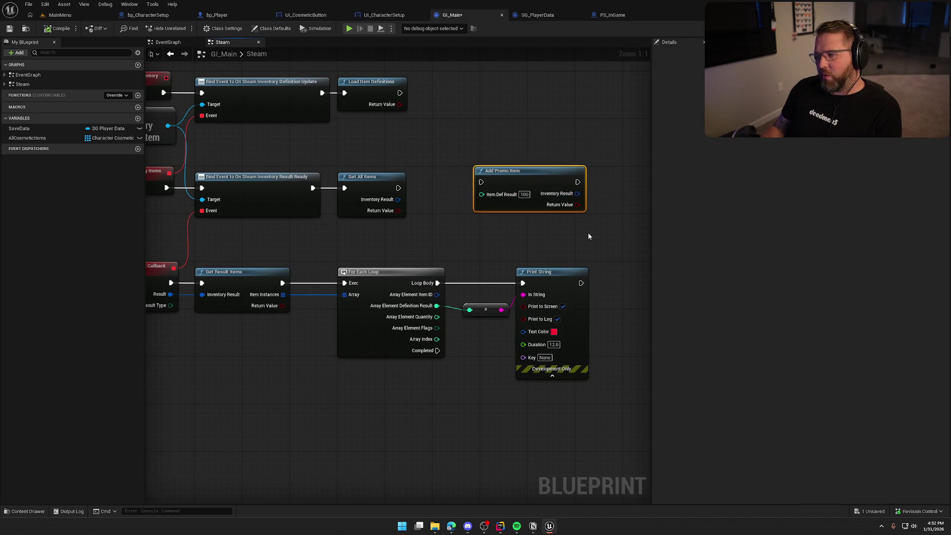
pyautogui.click(491, 248)
pyautogui.moveTo(491, 248); pyautogui.dragTo(525, 213)
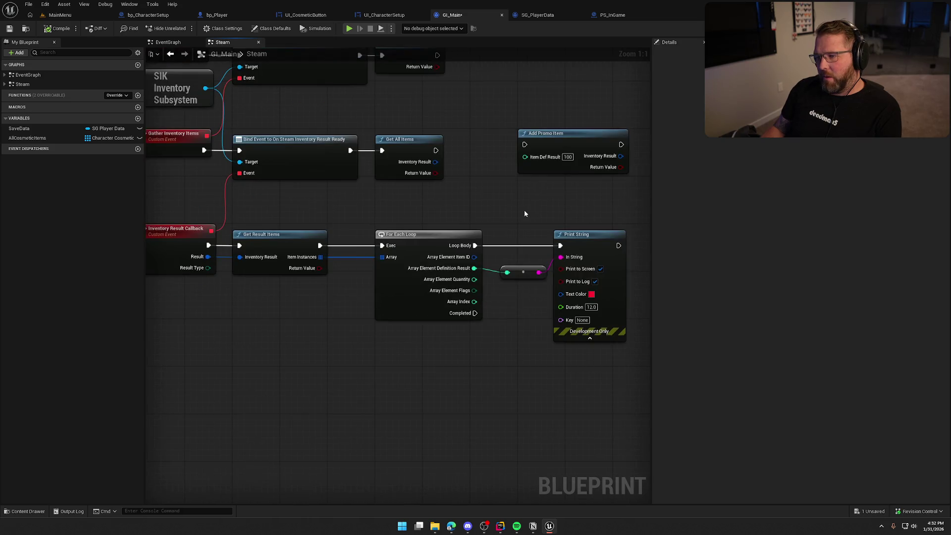
pyautogui.scroll(-1, 525, 213)
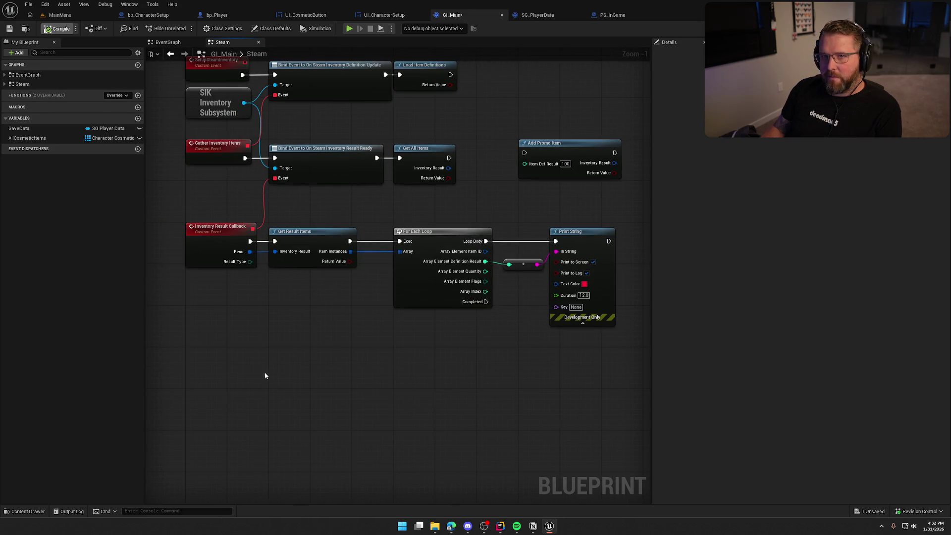
pyautogui.hotkey('ctrl', 's')
# - Open the All Actions menu in the graph space beside Get All Items
pyautogui.moveTo(358, 356); pyautogui.dragTo(333, 369)
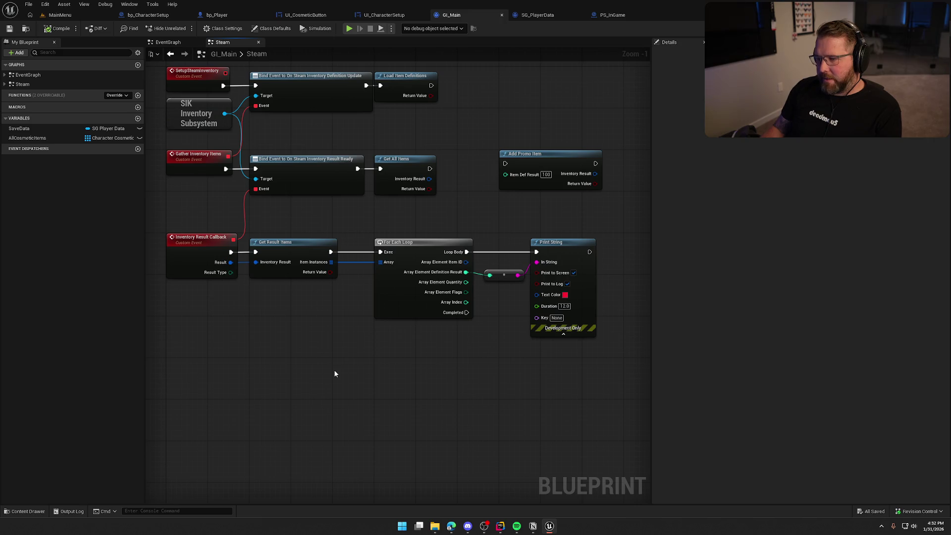
pyautogui.moveTo(319, 136); pyautogui.dragTo(442, 219)
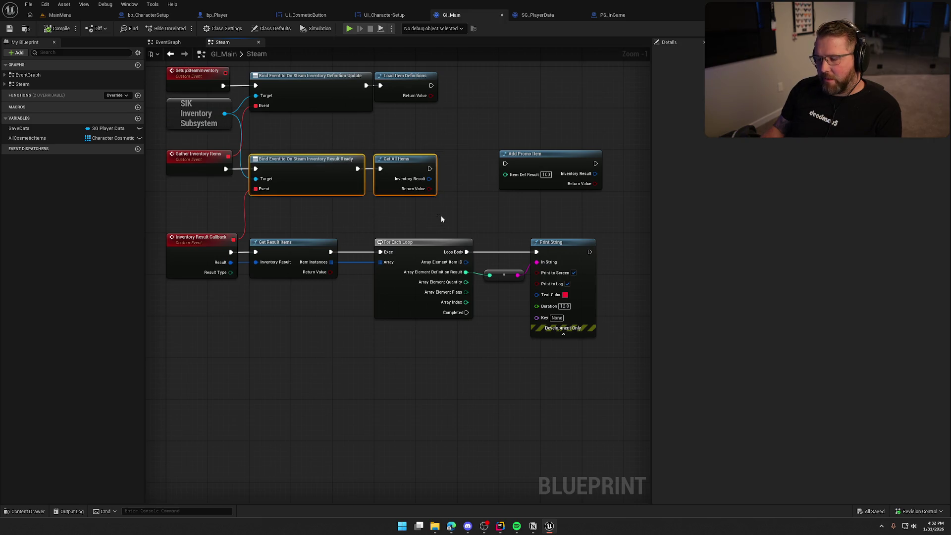
pyautogui.click(451, 210)
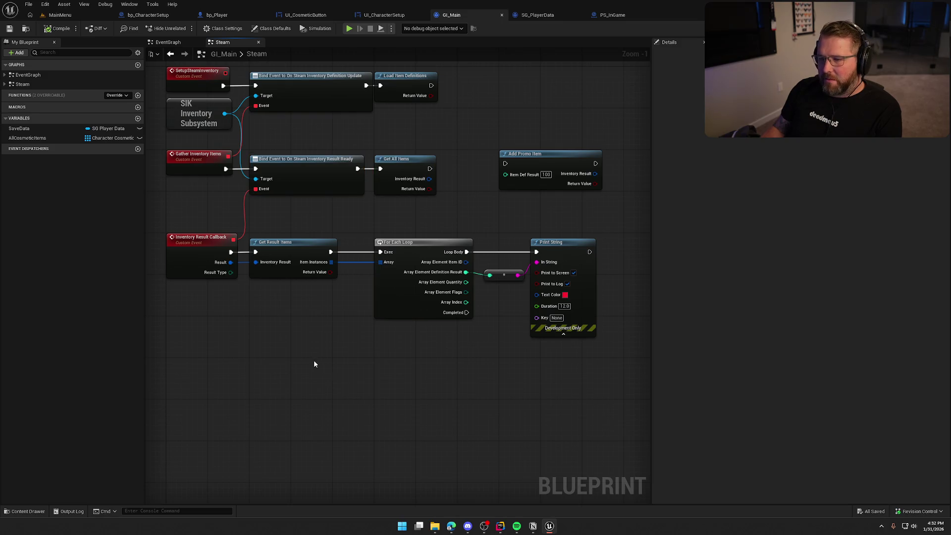
pyautogui.moveTo(289, 149); pyautogui.dragTo(343, 222)
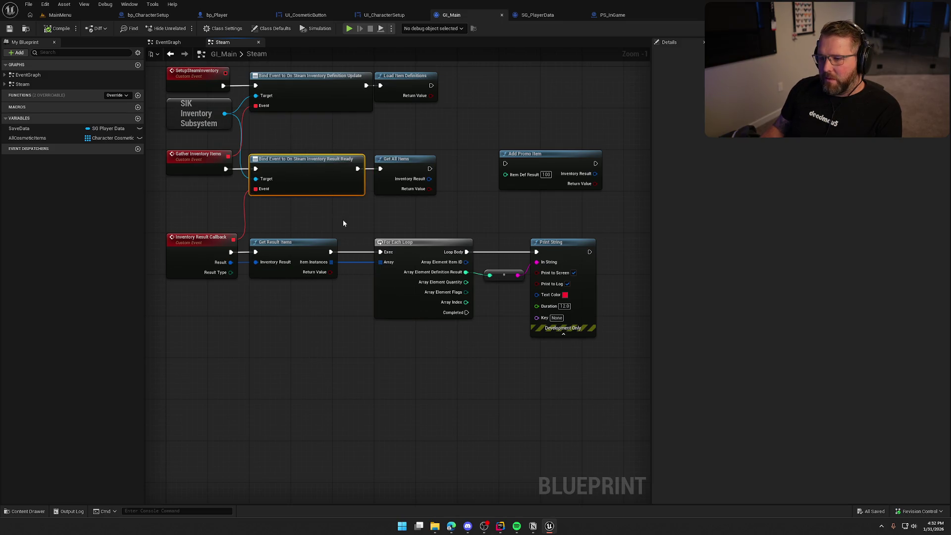
pyautogui.moveTo(204, 221); pyautogui.dragTo(520, 364)
pyautogui.click(432, 372)
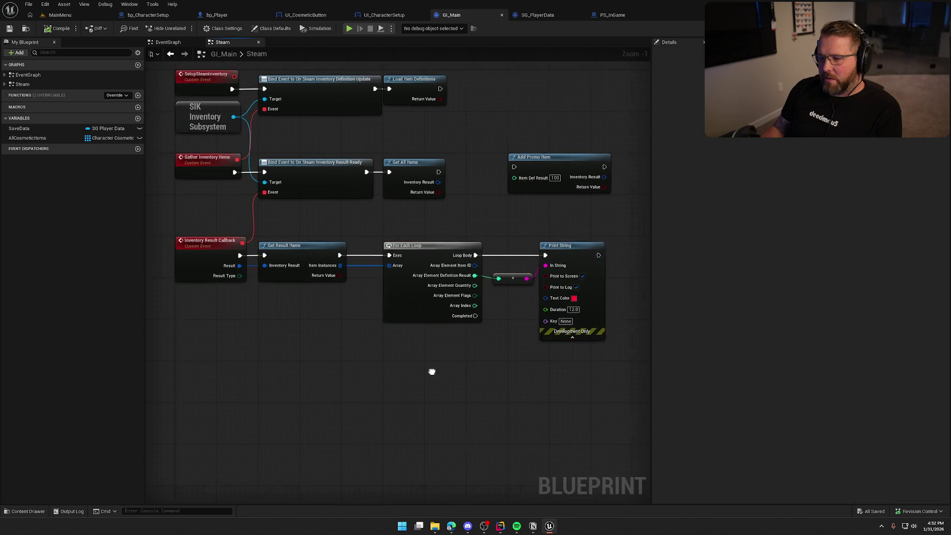
pyautogui.moveTo(432, 371); pyautogui.dragTo(424, 350)
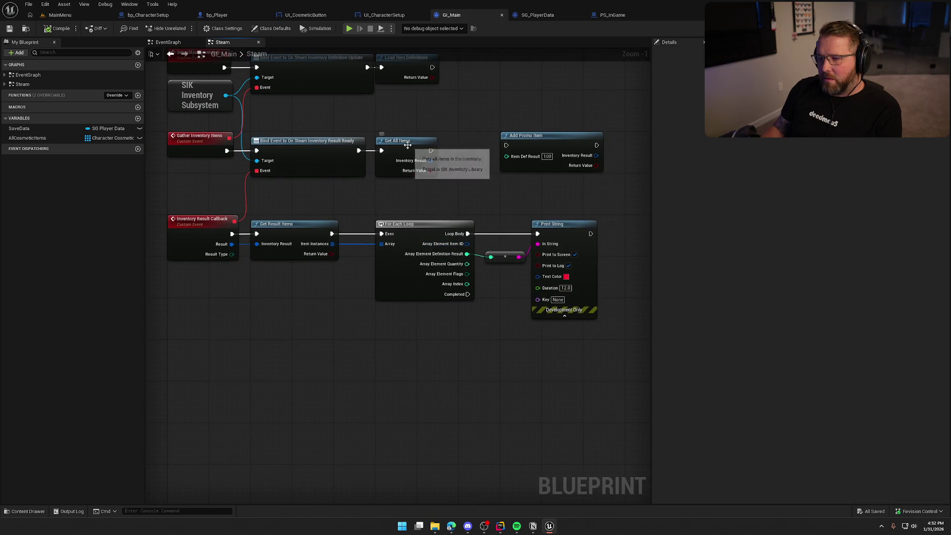
pyautogui.click(419, 162)
pyautogui.moveTo(419, 163); pyautogui.dragTo(426, 200)
pyautogui.moveTo(390, 115); pyautogui.dragTo(419, 202)
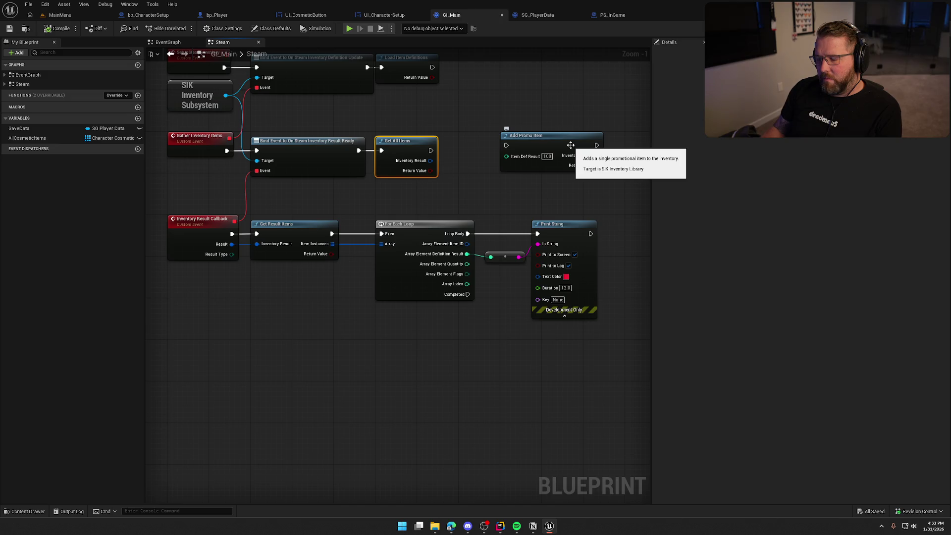
pyautogui.rightClick(506, 158)
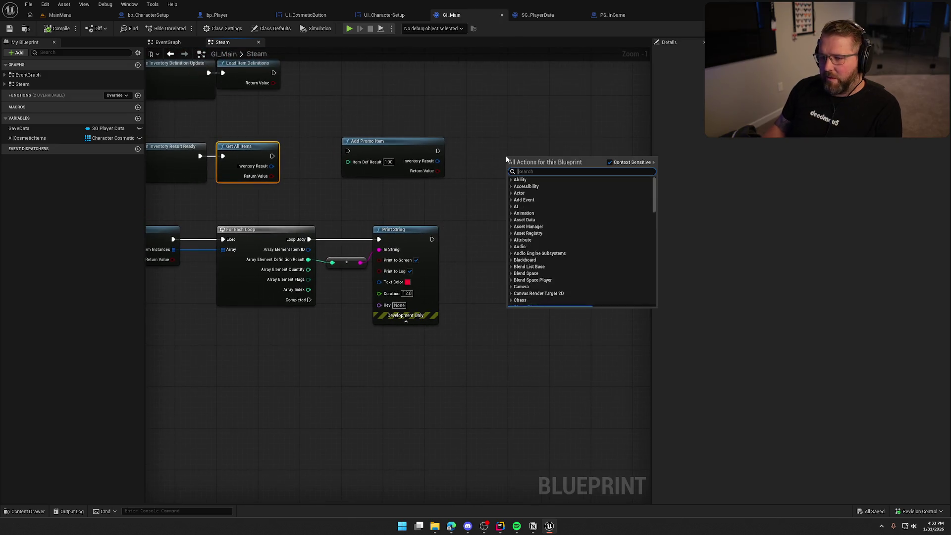
# - Search 'add promo', place Add Promo Items, and delete the old Add Promo Item node
pyautogui.write('add po')
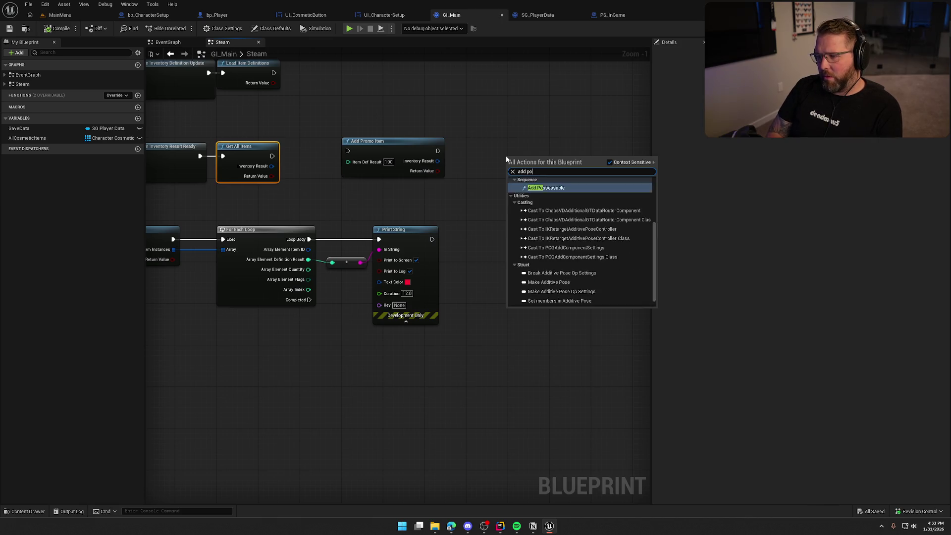
pyautogui.write('romo')
pyautogui.press('BackSpace')
pyautogui.press('BackSpace')
pyautogui.press('BackSpace')
pyautogui.write('romo')
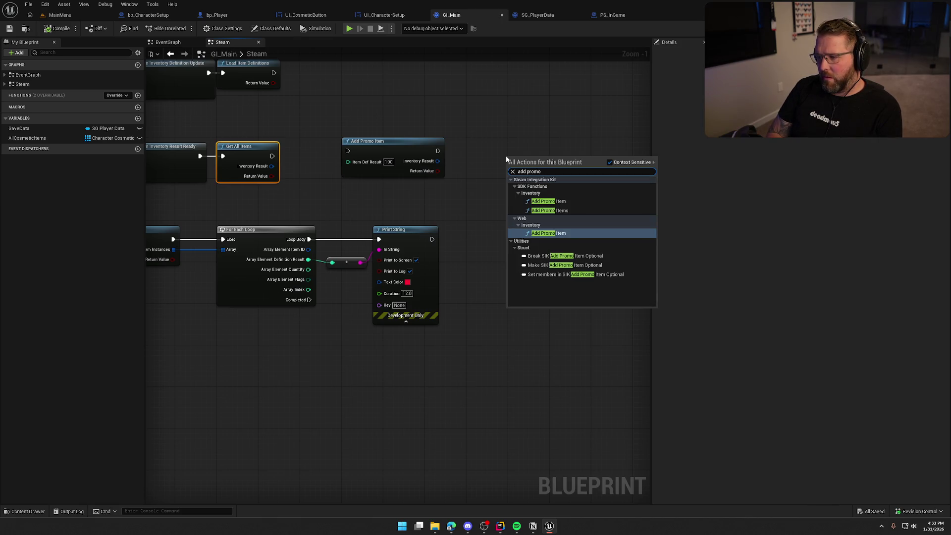
pyautogui.click(558, 210)
pyautogui.moveTo(550, 164); pyautogui.dragTo(534, 147)
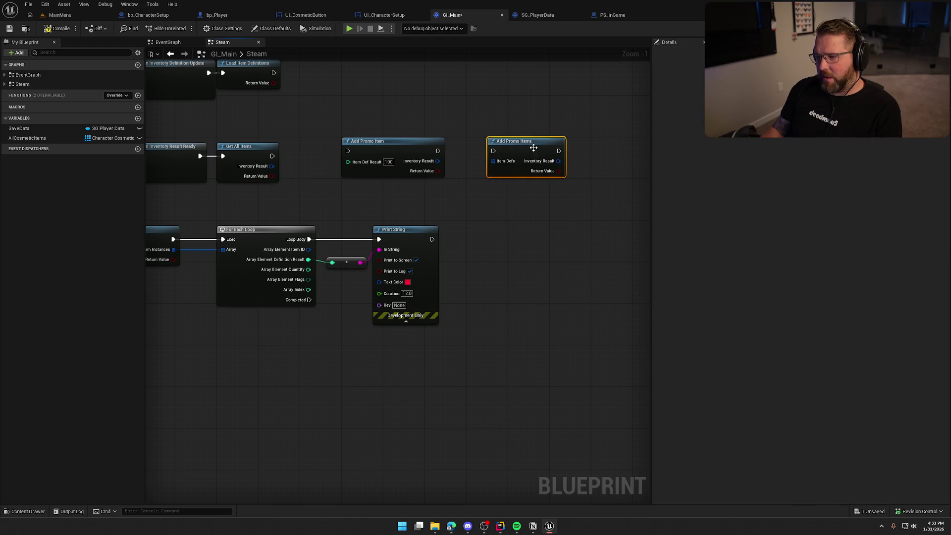
pyautogui.click(437, 173)
pyautogui.press('Delete')
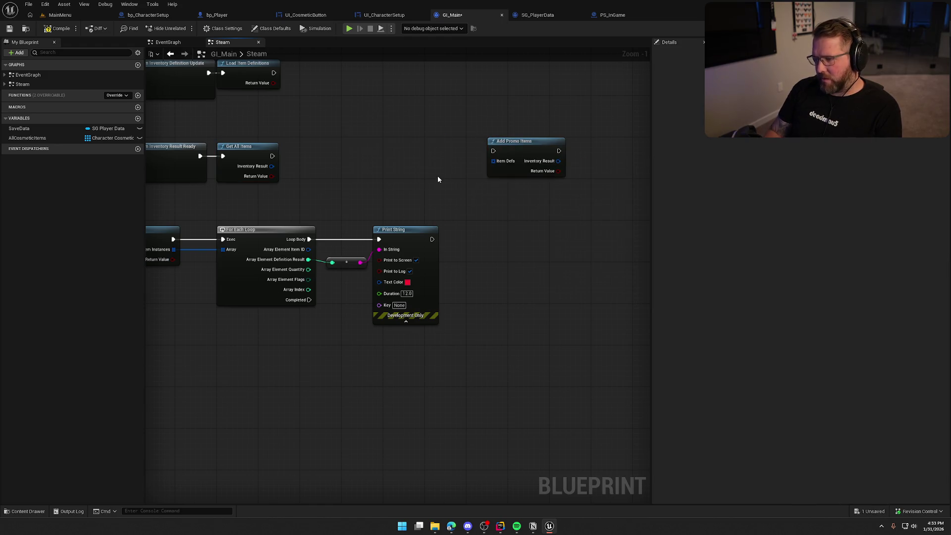
pyautogui.moveTo(436, 174); pyautogui.dragTo(460, 192)
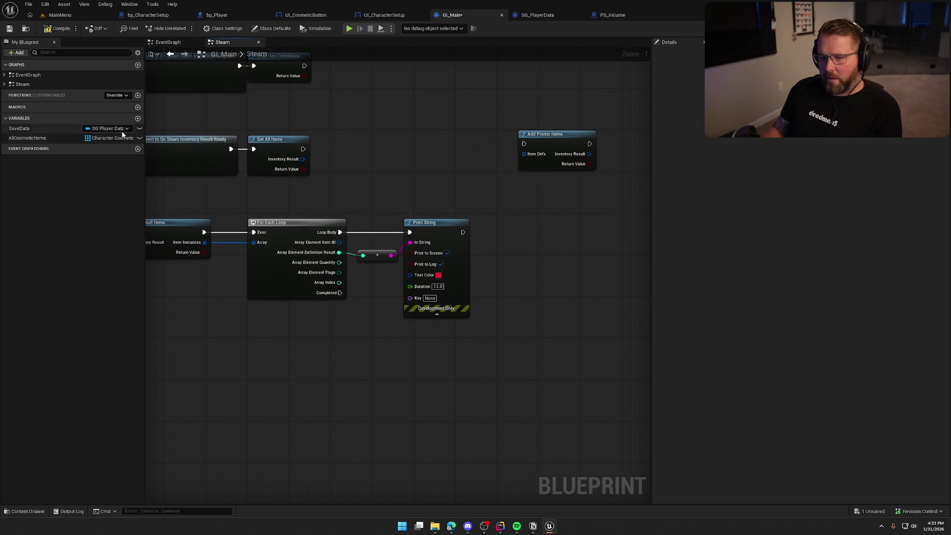
# - Promote Add Promo Items' Item Defs input to a variable named DefaultItems and compile
pyautogui.moveTo(523, 153); pyautogui.dragTo(501, 172)
pyautogui.click(536, 208)
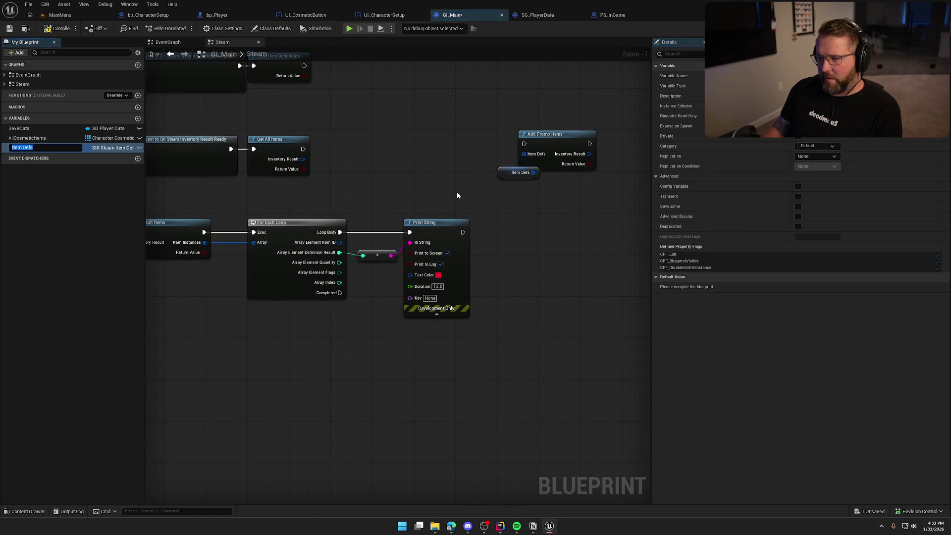
pyautogui.write('Default')
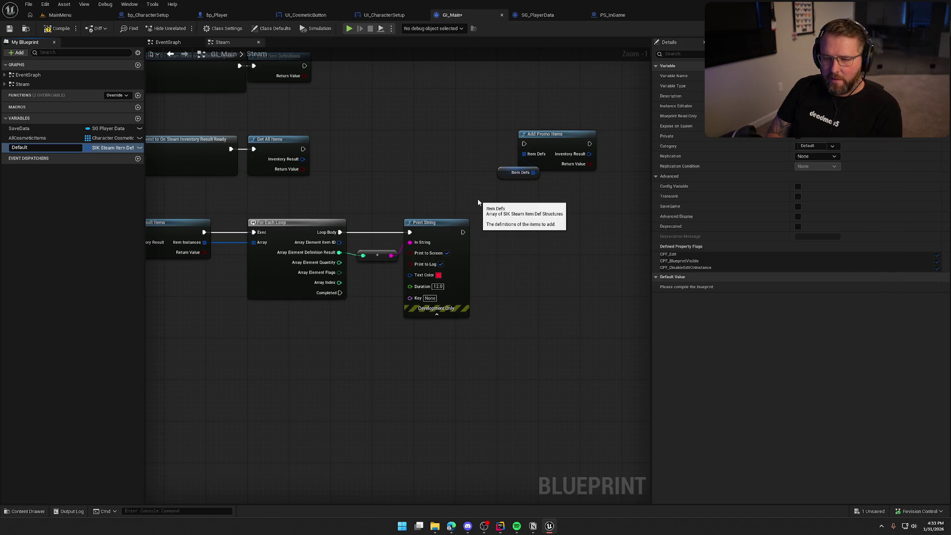
pyautogui.write('Items')
pyautogui.press('Return')
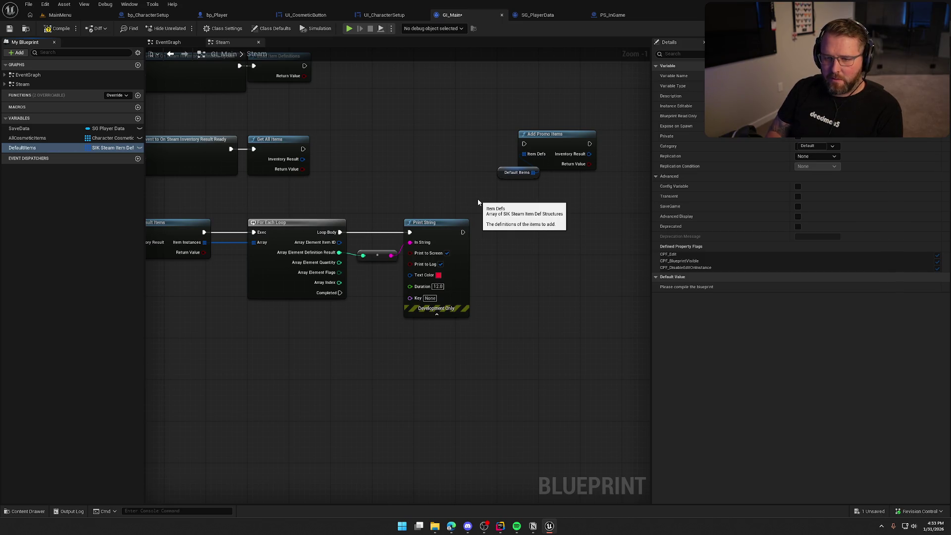
pyautogui.click(53, 30)
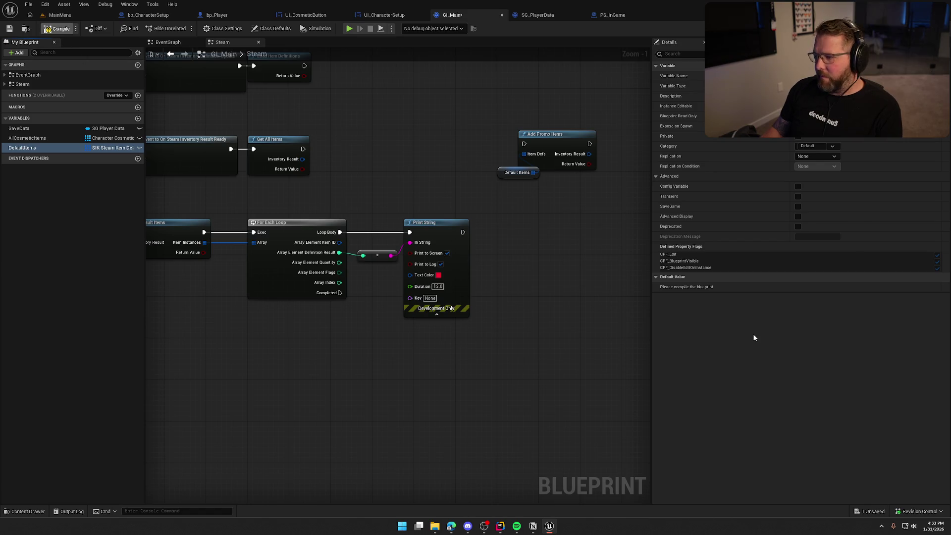
# - Add two elements to Default Items, mark it Transient, and remove the extra element
pyautogui.click(843, 287)
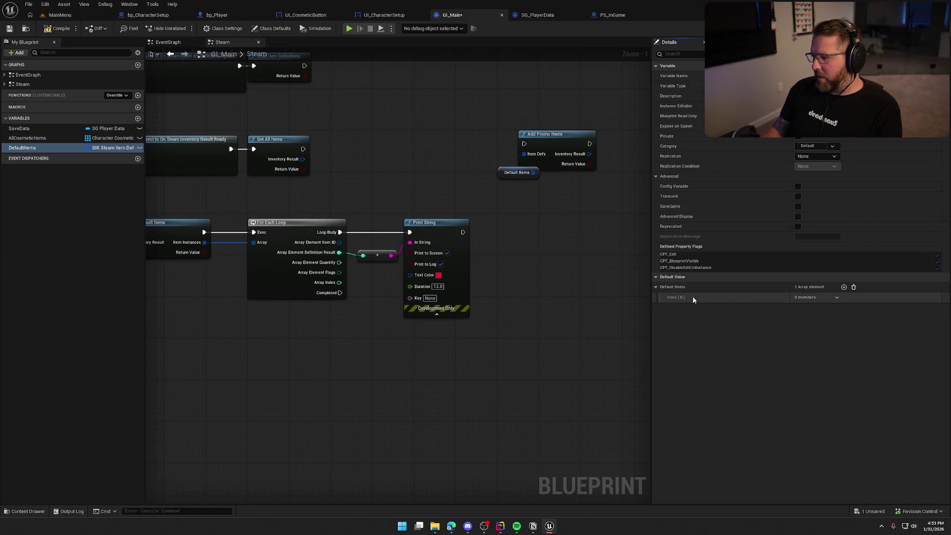
pyautogui.click(836, 297)
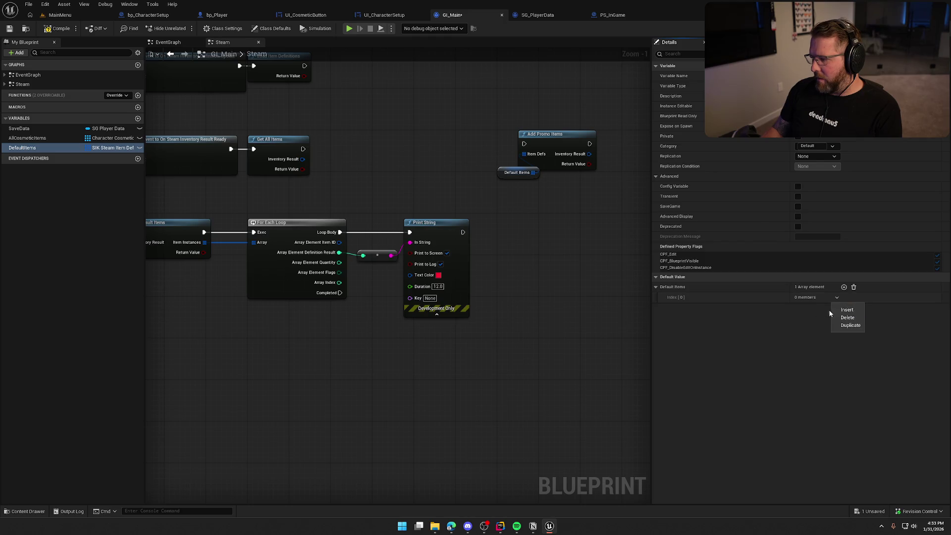
pyautogui.click(844, 311)
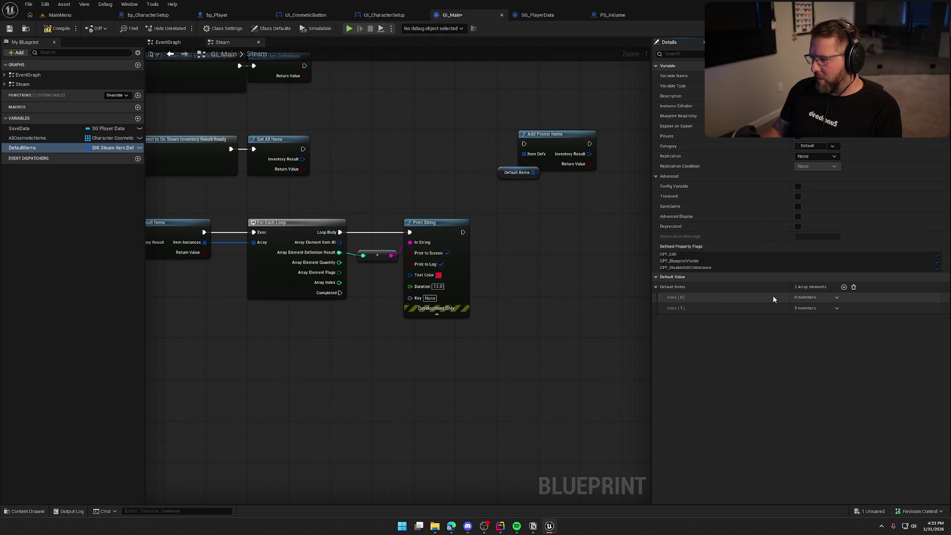
pyautogui.moveTo(623, 279); pyautogui.dragTo(561, 269)
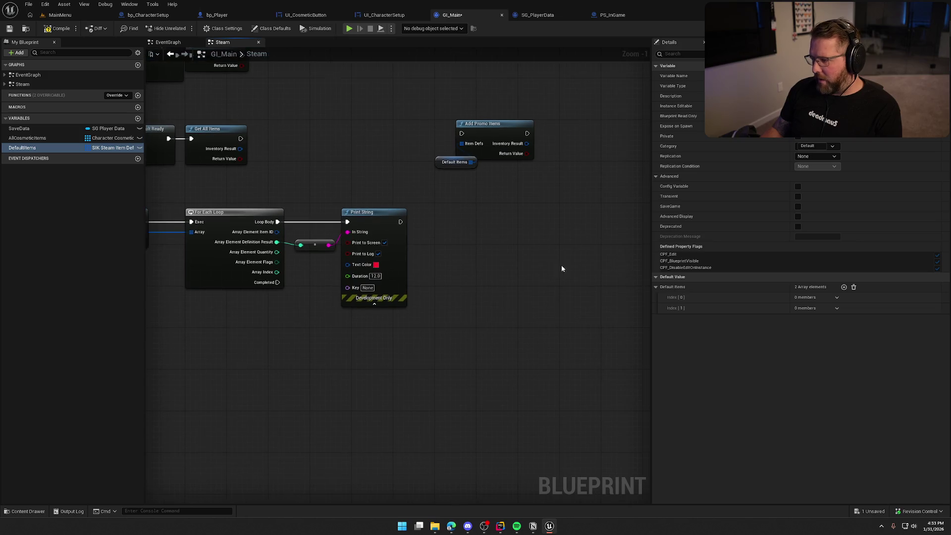
pyautogui.rightClick(804, 299)
pyautogui.click(795, 300)
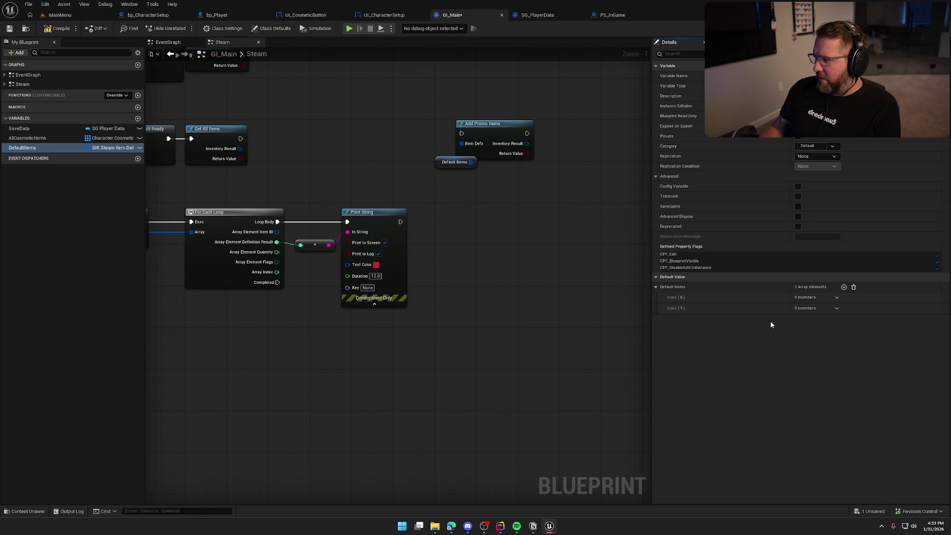
pyautogui.click(798, 197)
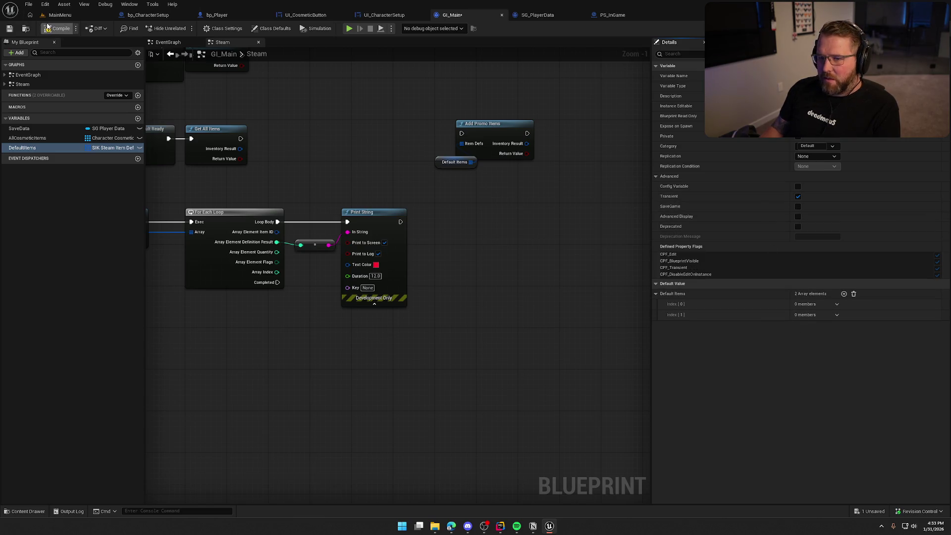
pyautogui.click(853, 294)
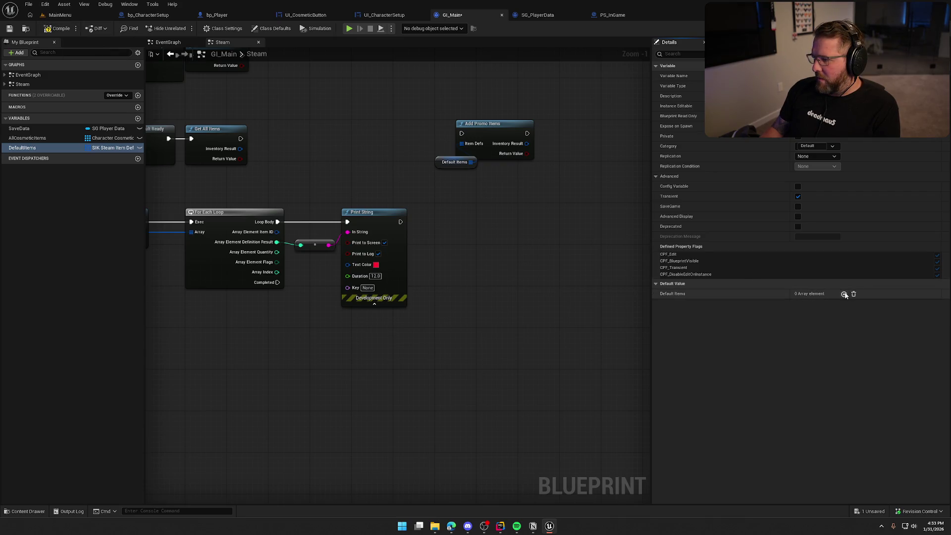
# - Turn Transient off, make Default Items instance editable, clear its elements, compile and save
pyautogui.click(843, 293)
pyautogui.click(797, 197)
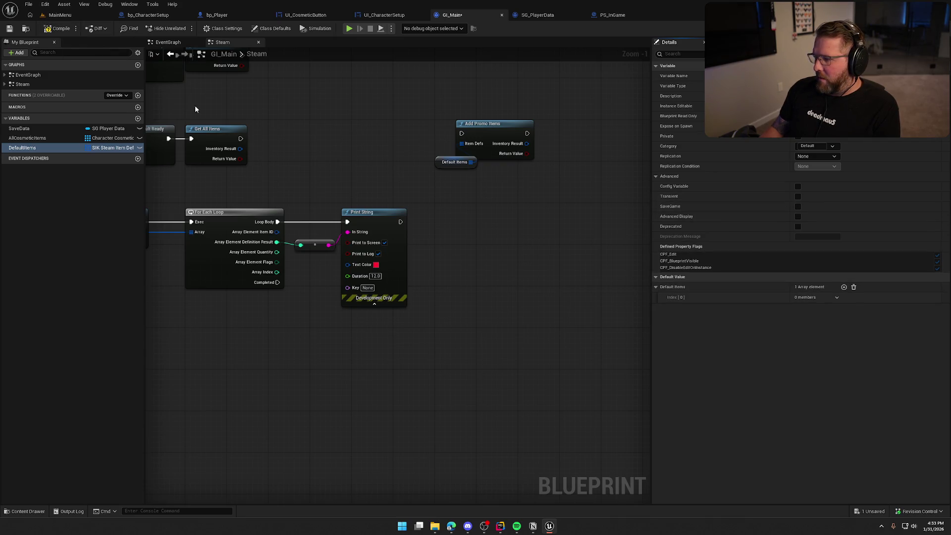
pyautogui.click(52, 27)
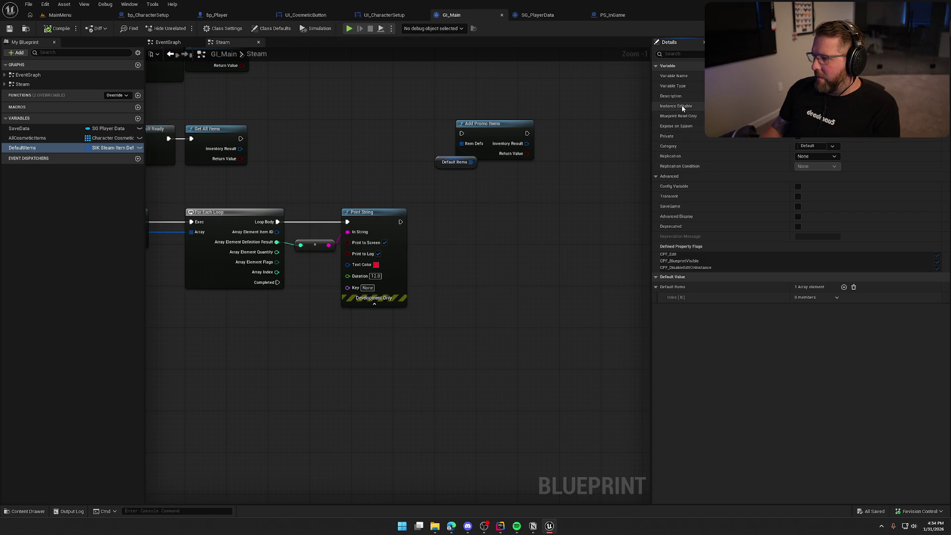
pyautogui.click(797, 105)
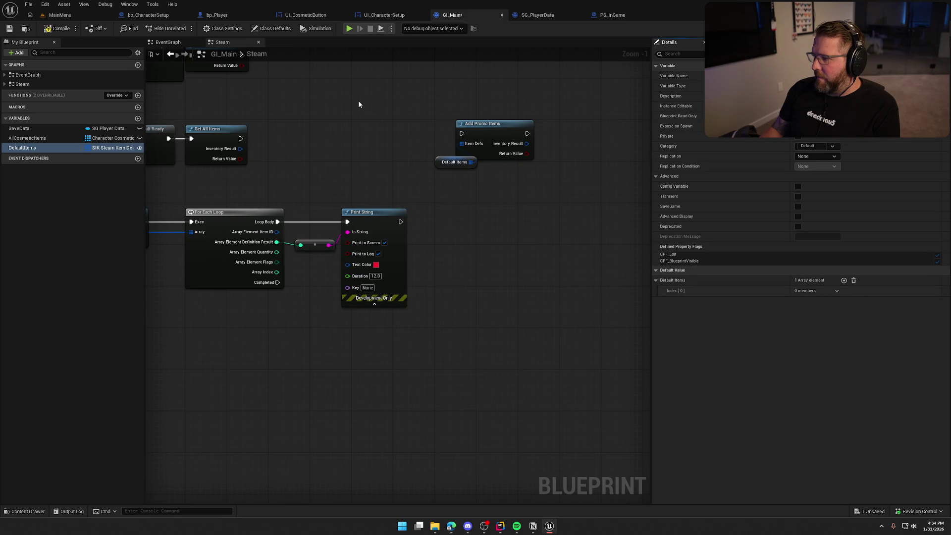
pyautogui.click(844, 280)
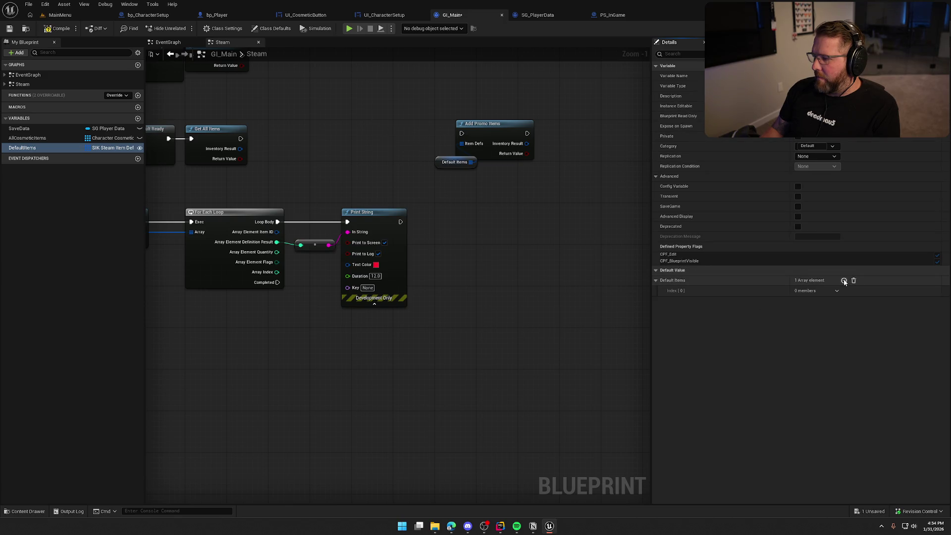
pyautogui.click(853, 280)
pyautogui.hotkey('ctrl', 's')
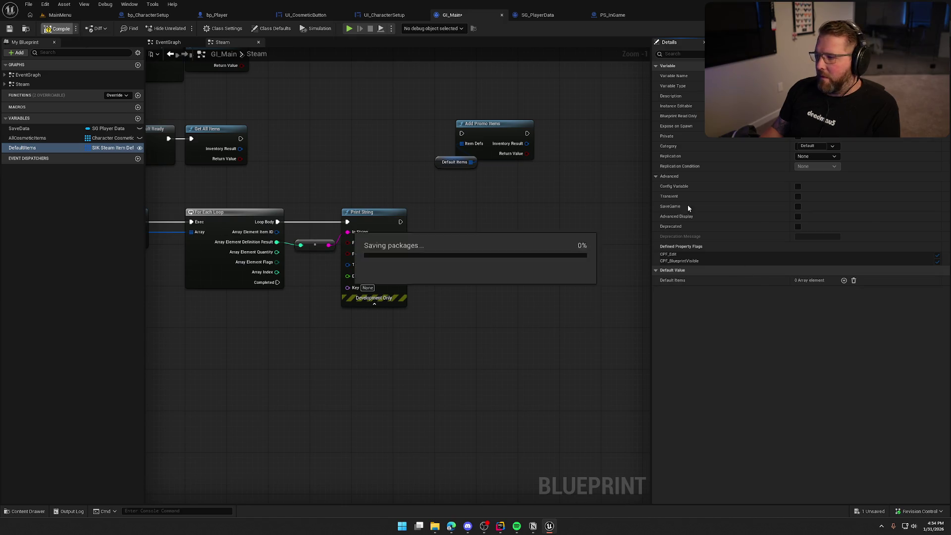
# - Inspect a test Index [0] element, clear it, and place the getter beside Add Promo Items
pyautogui.click(844, 280)
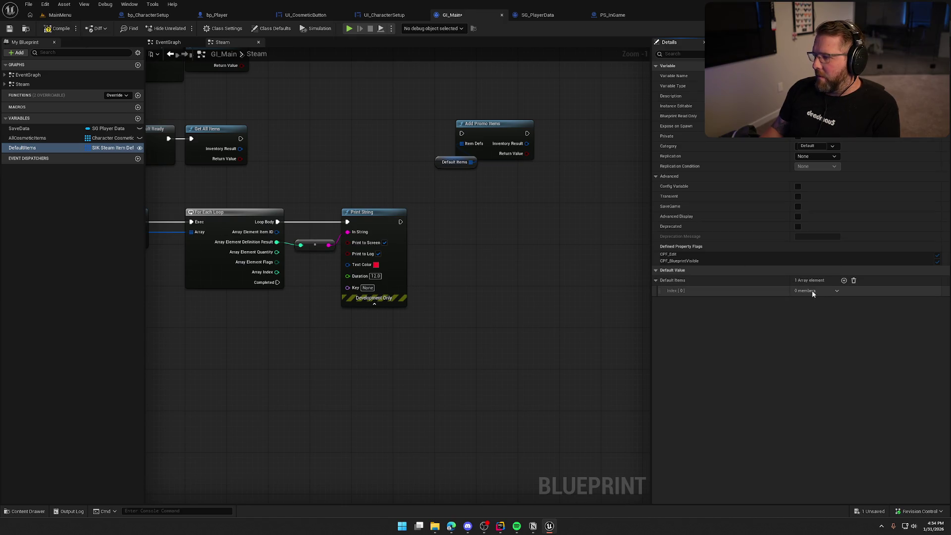
pyautogui.click(837, 290)
pyautogui.click(837, 289)
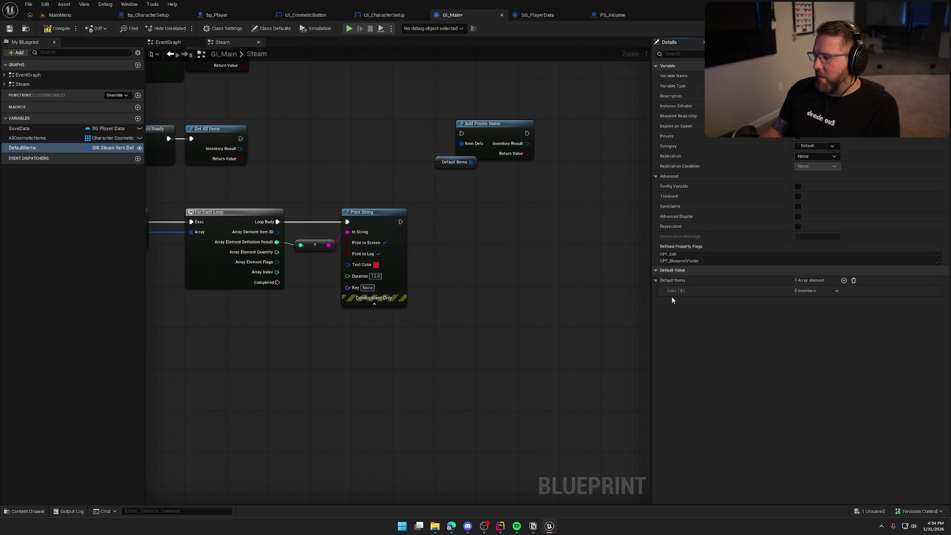
pyautogui.rightClick(796, 292)
pyautogui.click(759, 290)
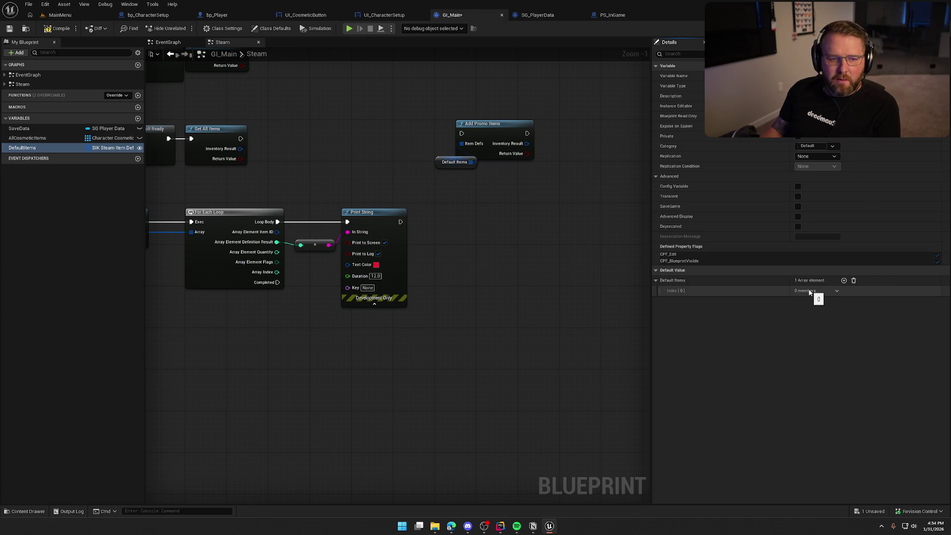
pyautogui.click(853, 280)
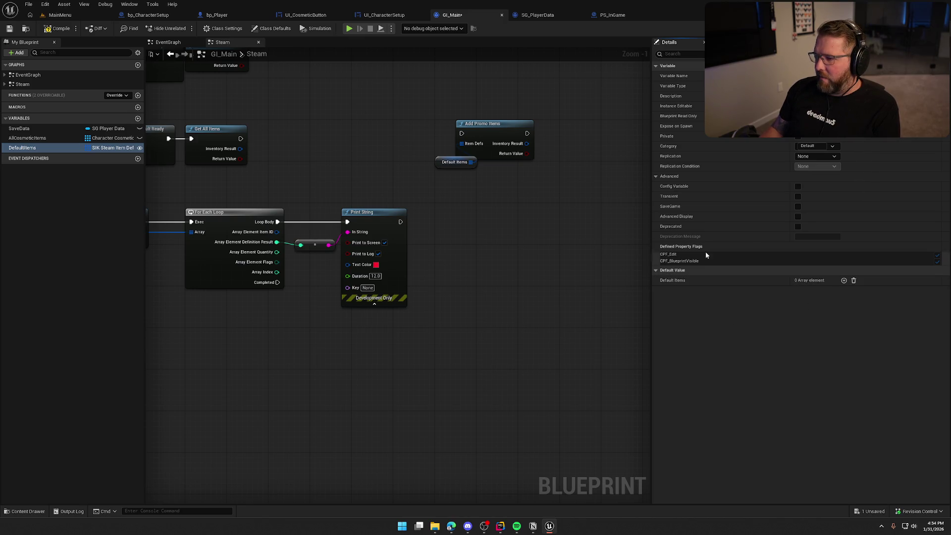
pyautogui.moveTo(439, 162)
pyautogui.mouseDown()
pyautogui.moveTo(468, 175)
pyautogui.moveTo(461, 166)
pyautogui.mouseUp()
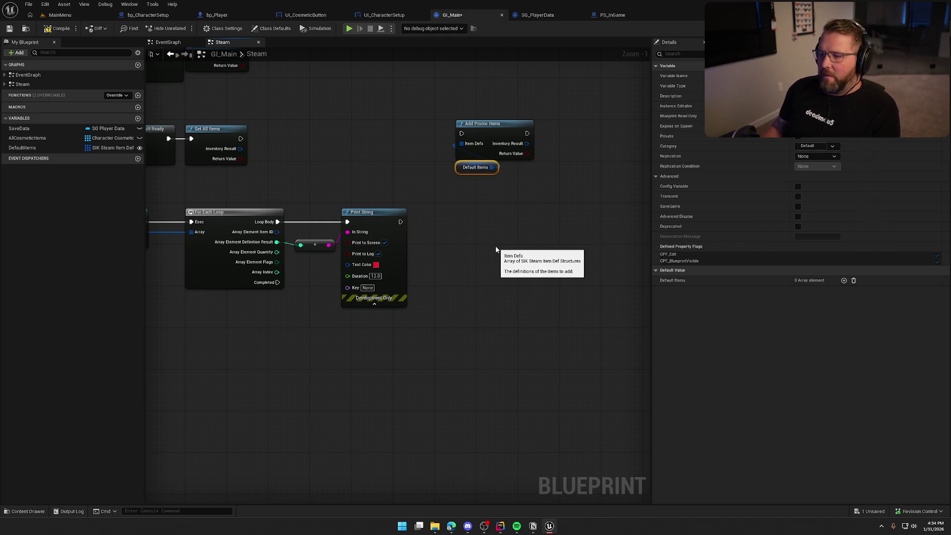
# - Add a temporary NewVar variable of type Integer and compile
pyautogui.click(138, 117)
pyautogui.click(63, 218)
pyautogui.click(113, 157)
pyautogui.click(119, 188)
pyautogui.click(102, 157)
pyautogui.click(104, 193)
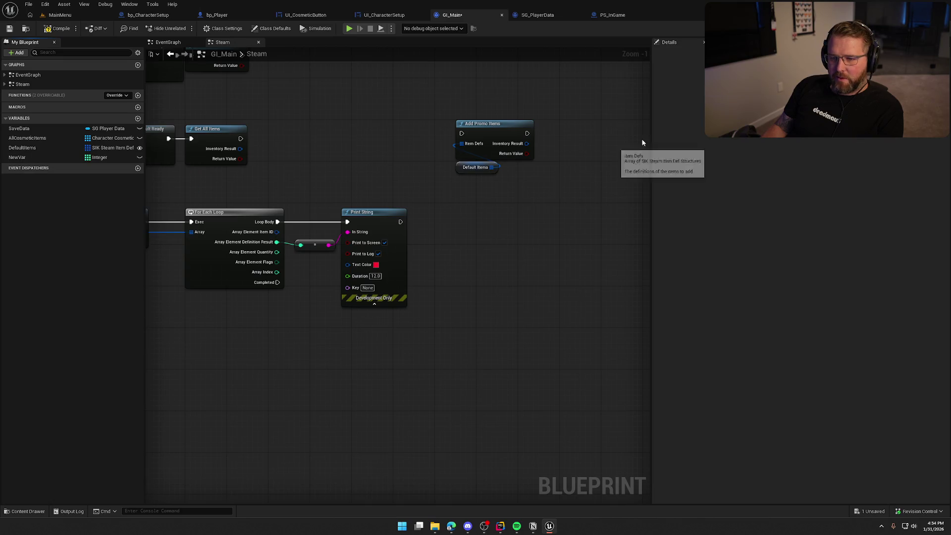
pyautogui.click(50, 160)
pyautogui.click(59, 28)
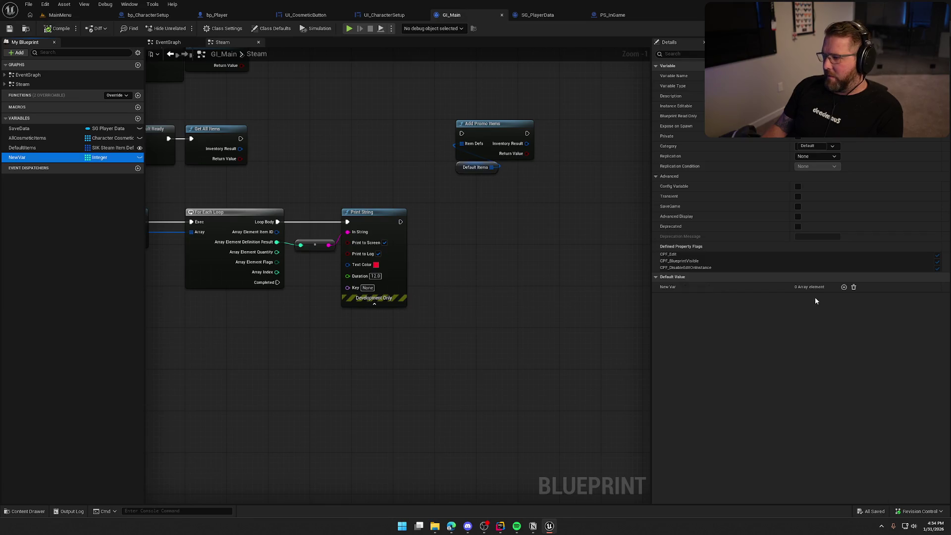
# - Delete NewVar after testing an array element, then compile and save GI_Main
pyautogui.click(843, 286)
pyautogui.click(853, 287)
pyautogui.click(49, 157)
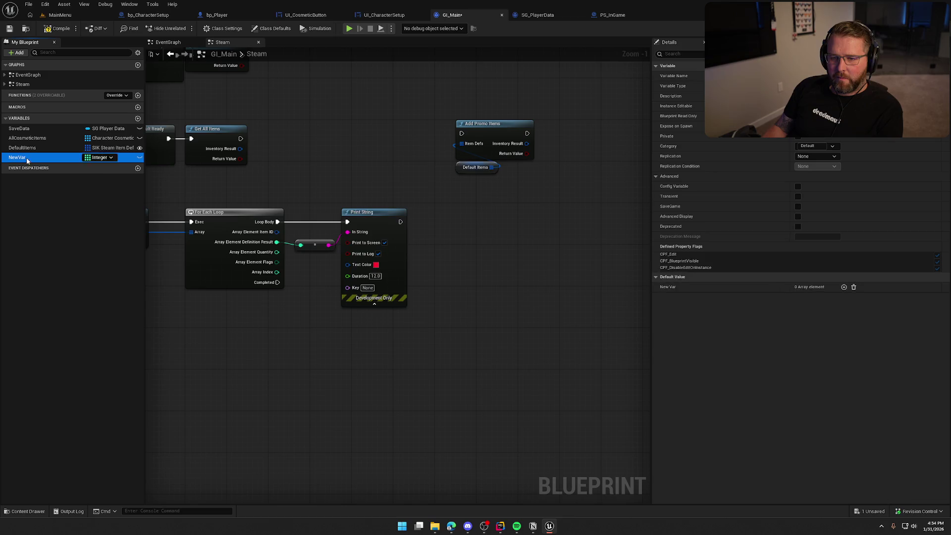
pyautogui.press('Delete')
pyautogui.hotkey('ctrl', 's')
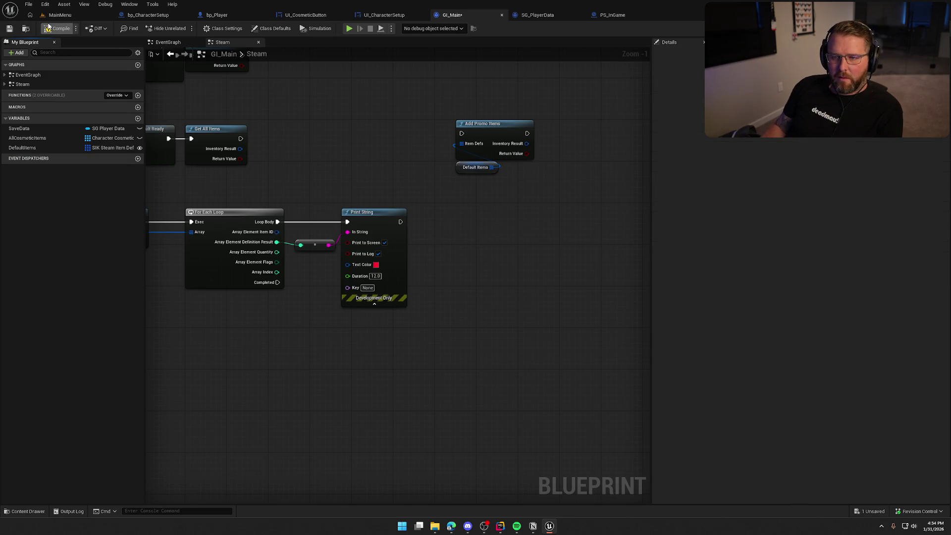
pyautogui.click(30, 148)
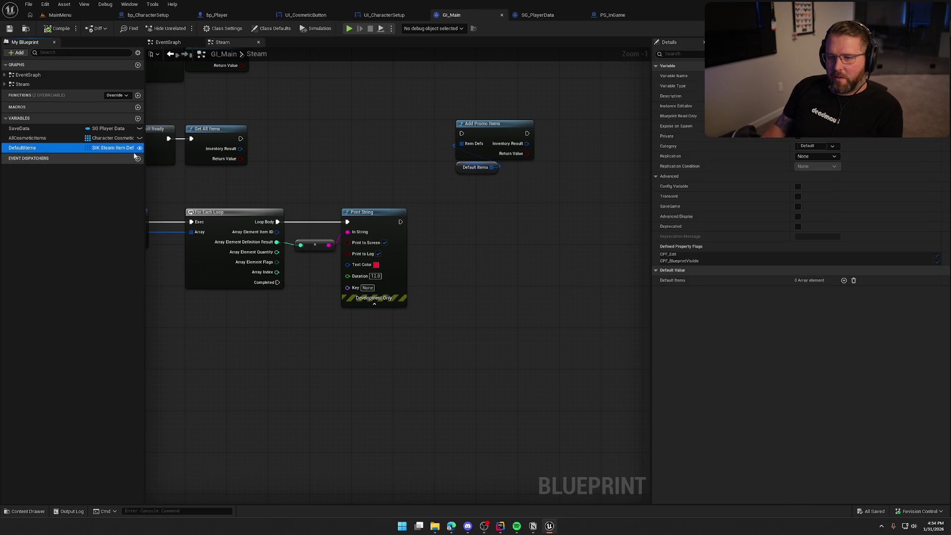
pyautogui.click(48, 29)
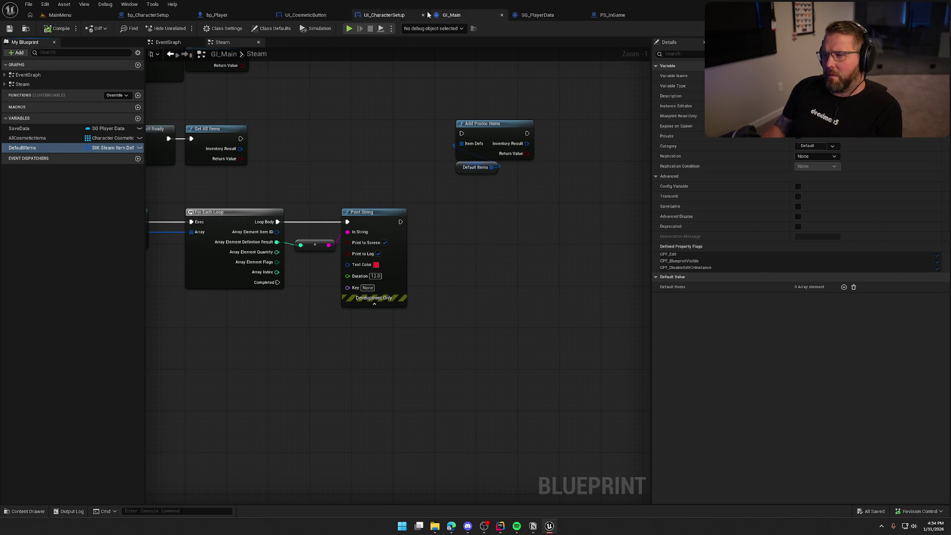
pyautogui.hotkey('ctrl', 'space')
# - Reopen GI_Main, compile it, add and remove a Default Items element, then save
pyautogui.click(502, 15)
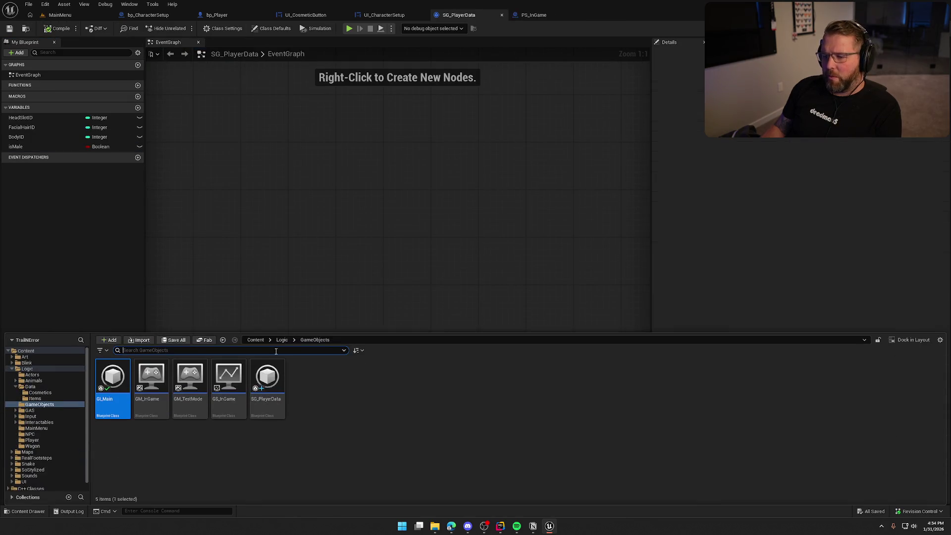
pyautogui.doubleClick(112, 381)
pyautogui.click(54, 31)
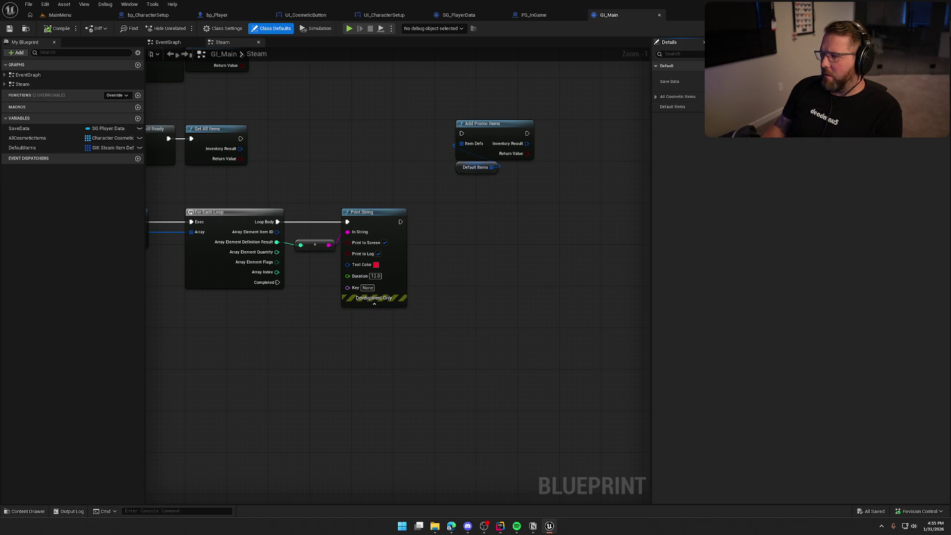
pyautogui.click(733, 106)
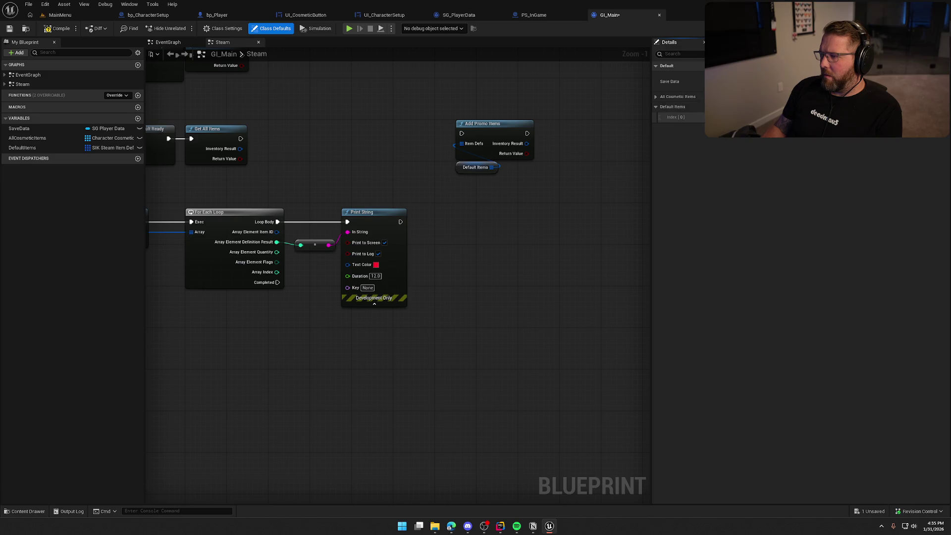
pyautogui.click(742, 107)
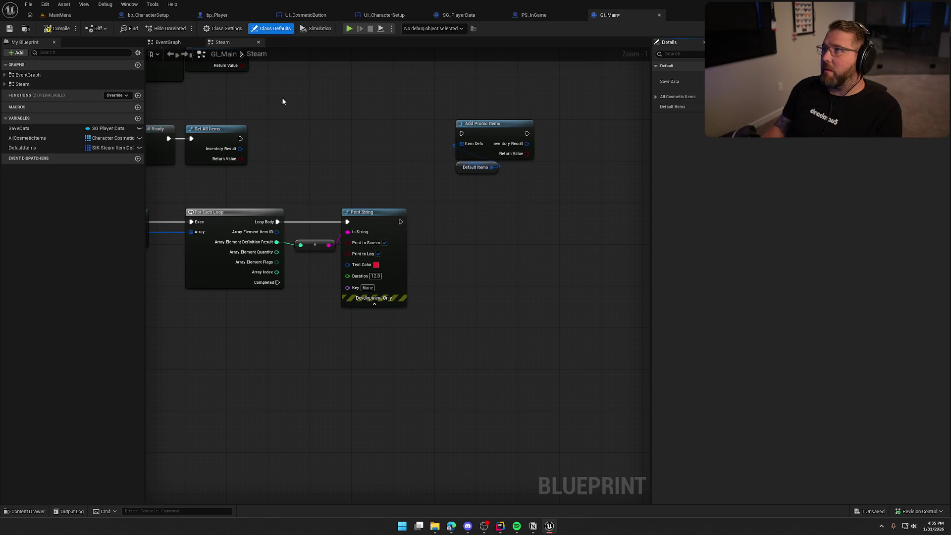
pyautogui.hotkey('ctrl', 's')
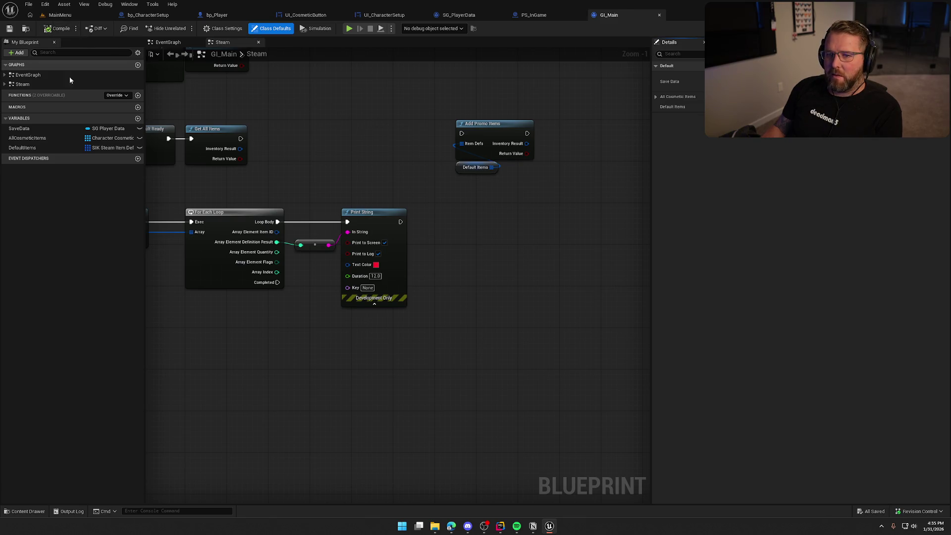
# - Inspect DefaultItems' settings, check the browser, add and clear a Default Items element, and compile
pyautogui.click(46, 148)
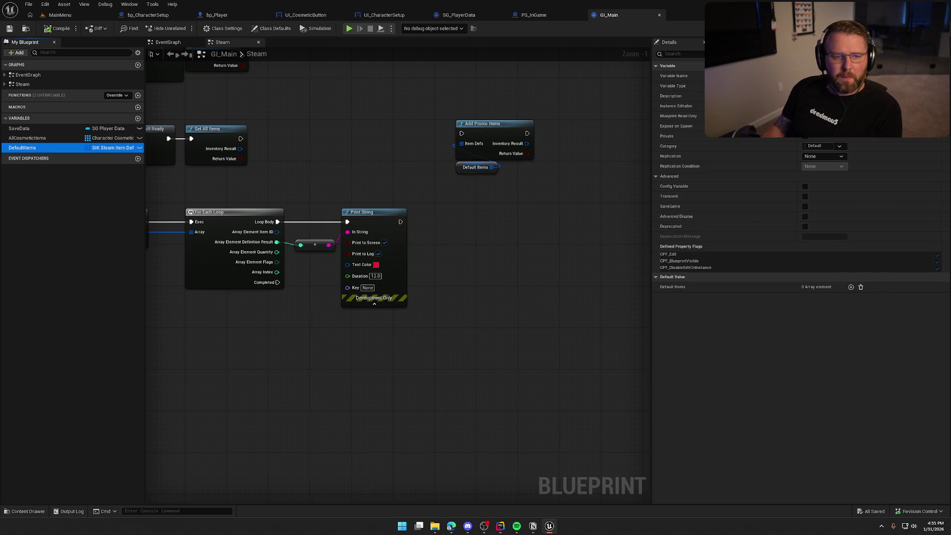
pyautogui.hotkey('alt', 'Tab')
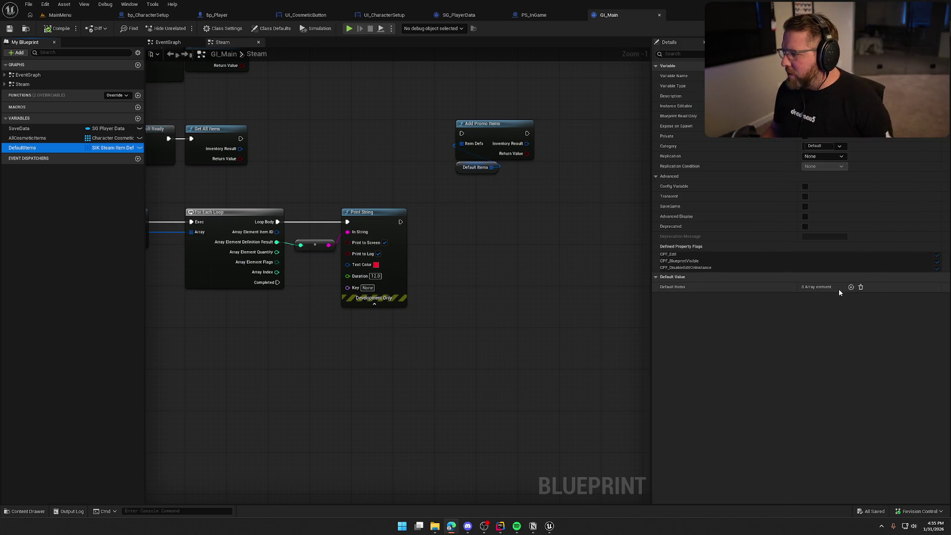
pyautogui.click(851, 287)
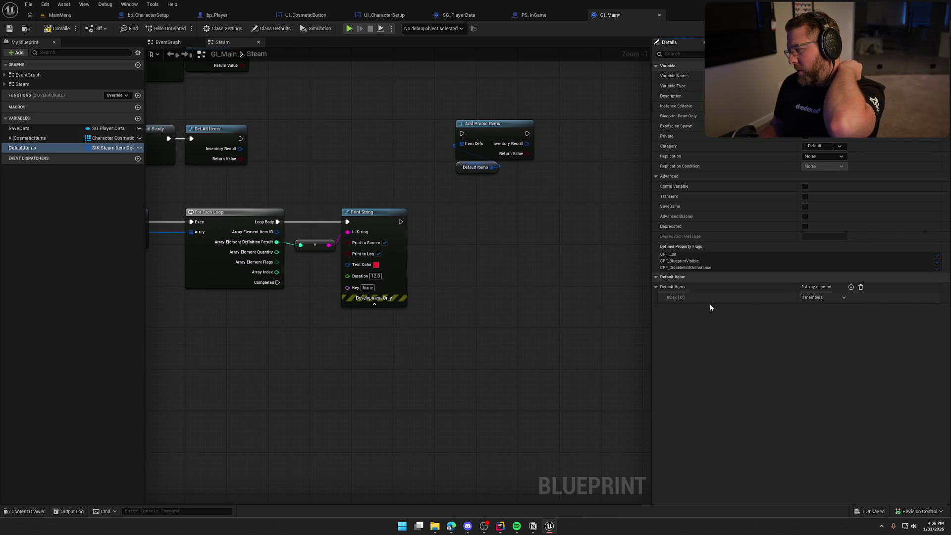
pyautogui.click(860, 287)
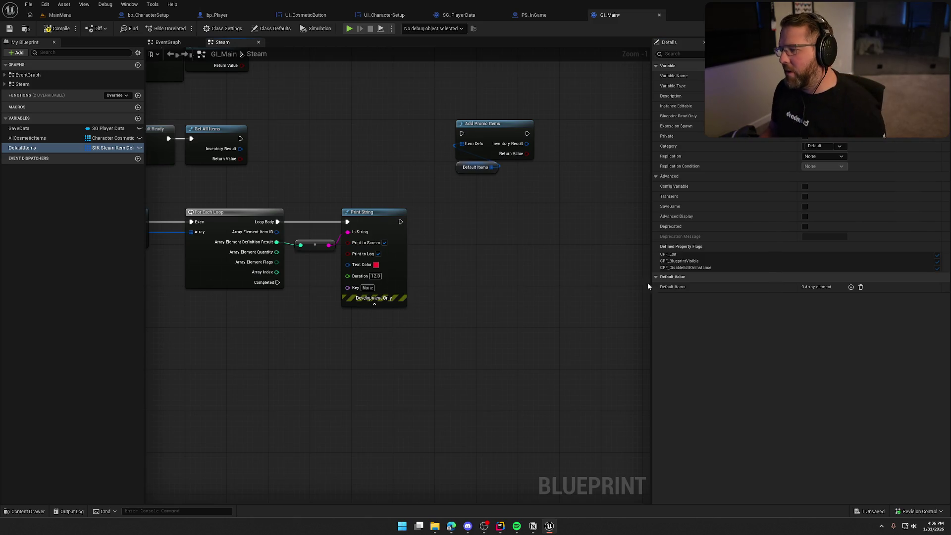
pyautogui.click(57, 28)
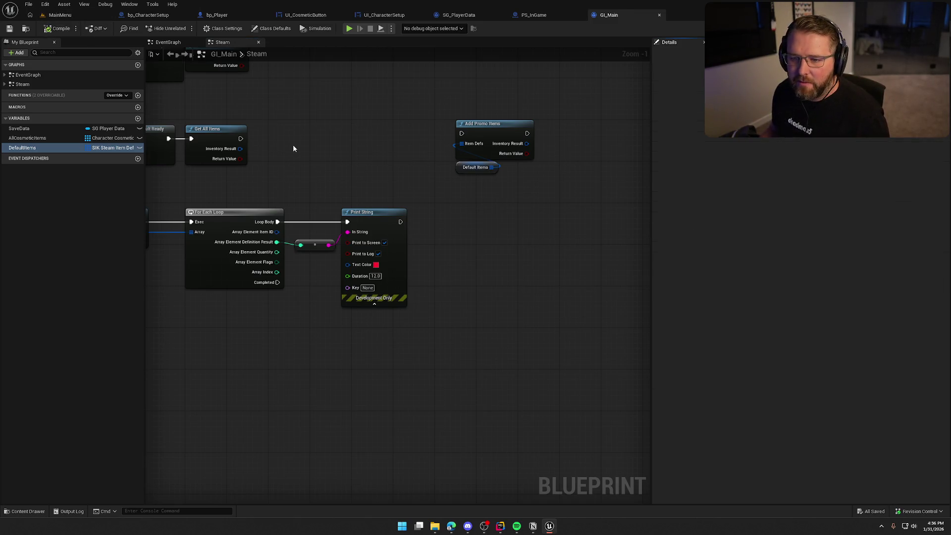
# - Add a new variable NewVar, leaving its Boolean type unchanged
pyautogui.click(138, 118)
pyautogui.click(100, 157)
pyautogui.click(280, 138)
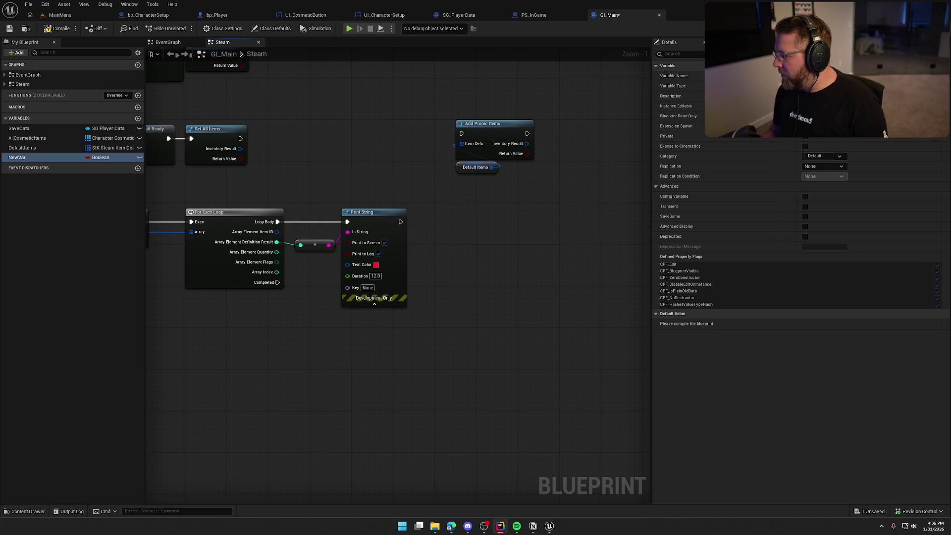
# - Retype NewVar to a Wagon Component Health array via 'wagoncom', compile, add one default element, then select it
pyautogui.click(101, 157)
pyautogui.write('wagoncom')
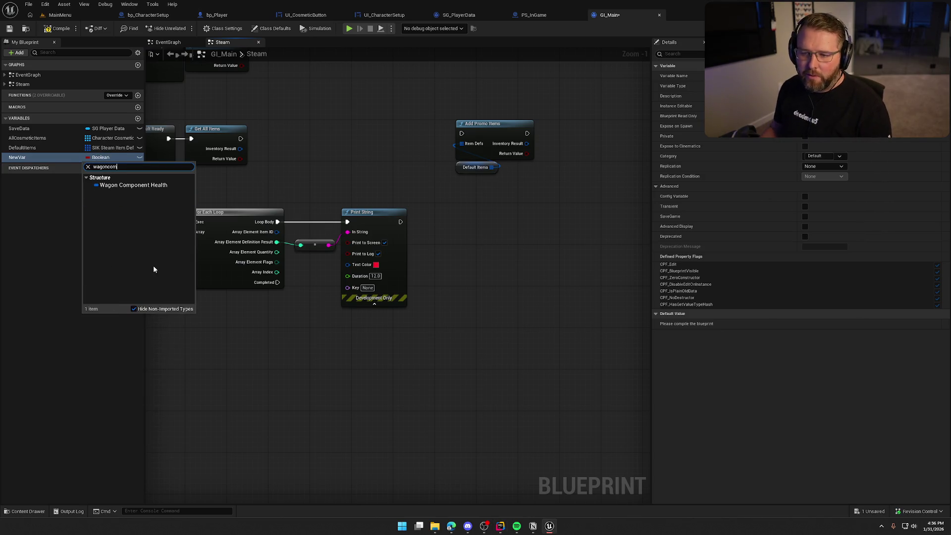
pyautogui.click(131, 186)
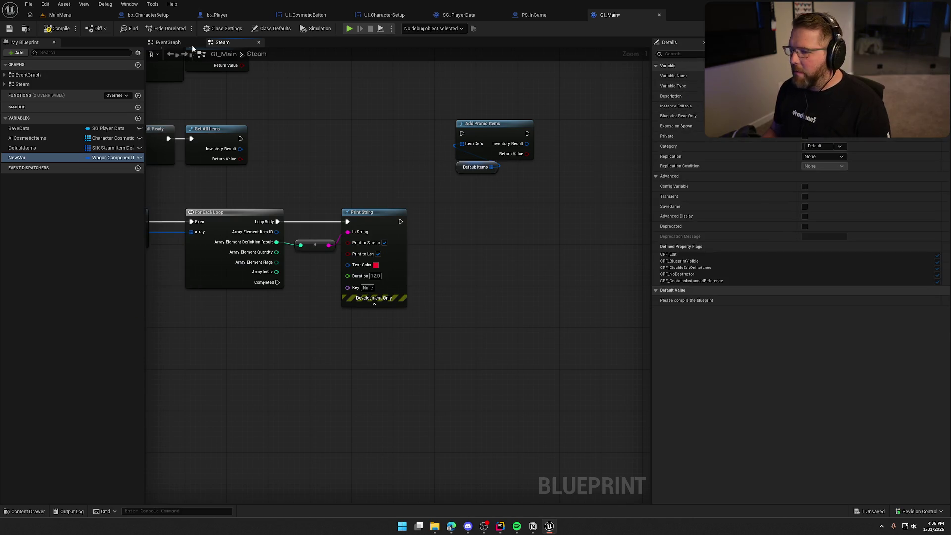
pyautogui.click(65, 31)
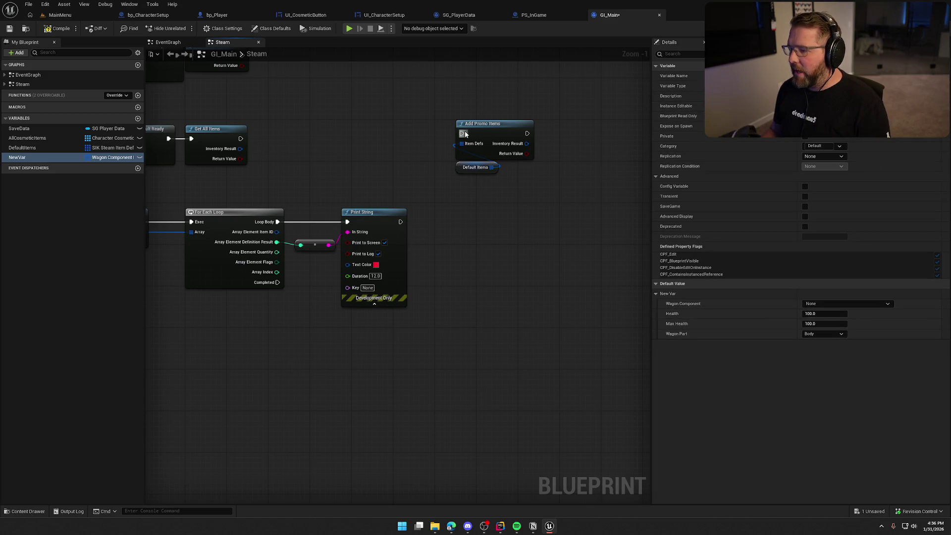
pyautogui.click(48, 31)
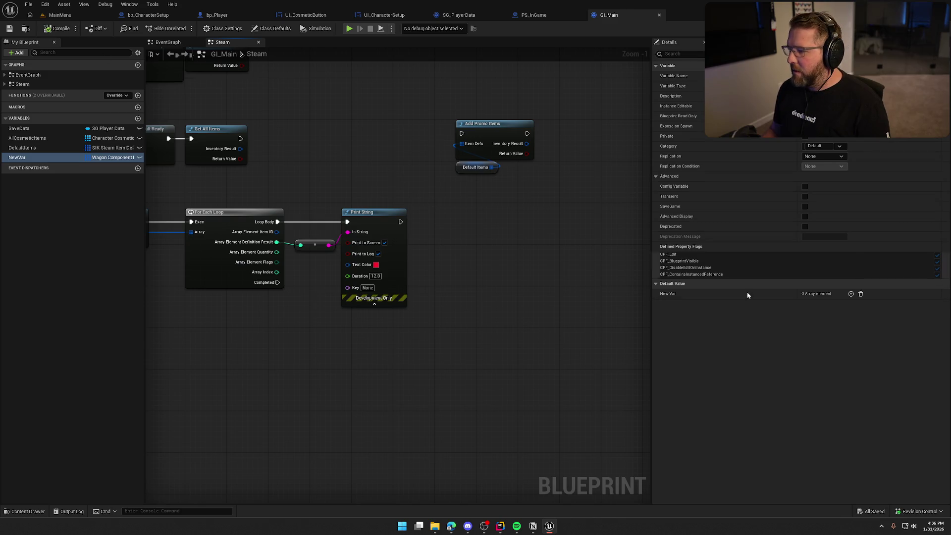
pyautogui.click(850, 294)
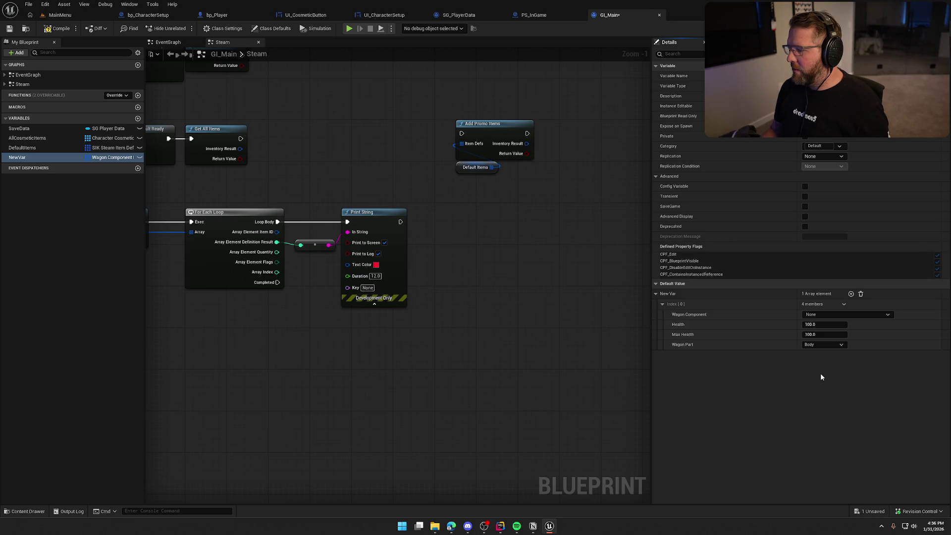
pyautogui.click(51, 147)
pyautogui.click(46, 158)
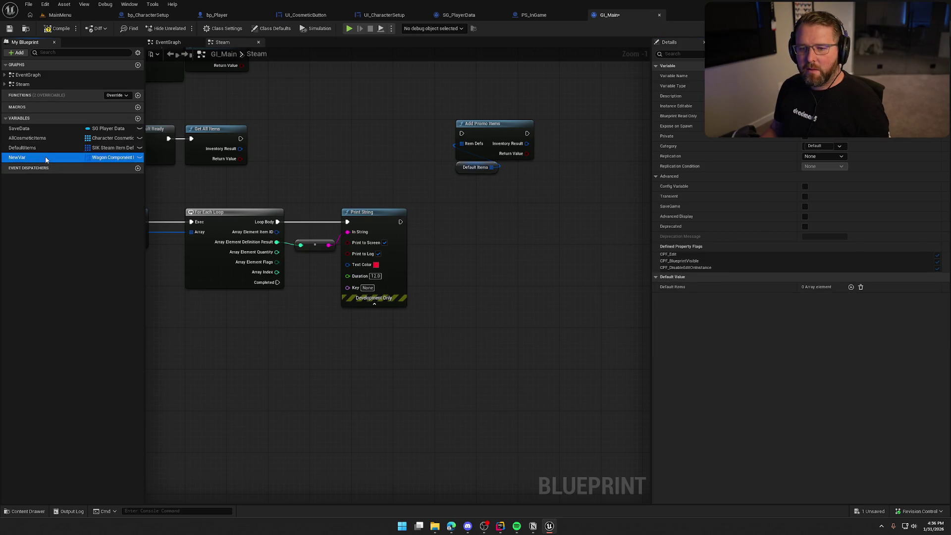
# - Delete NewVar, compile and save, then add and remove a Default Items element
pyautogui.press('Delete')
pyautogui.click(56, 28)
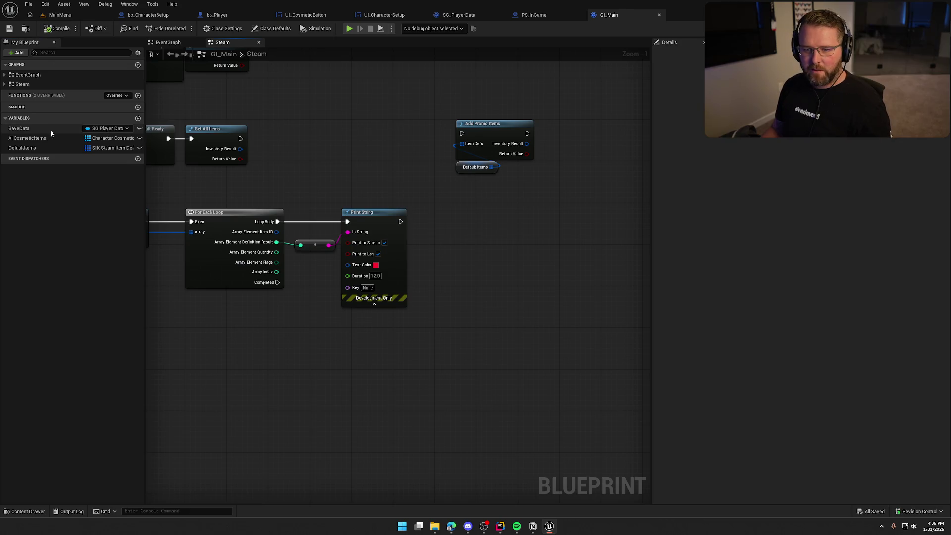
pyautogui.click(39, 148)
pyautogui.click(850, 286)
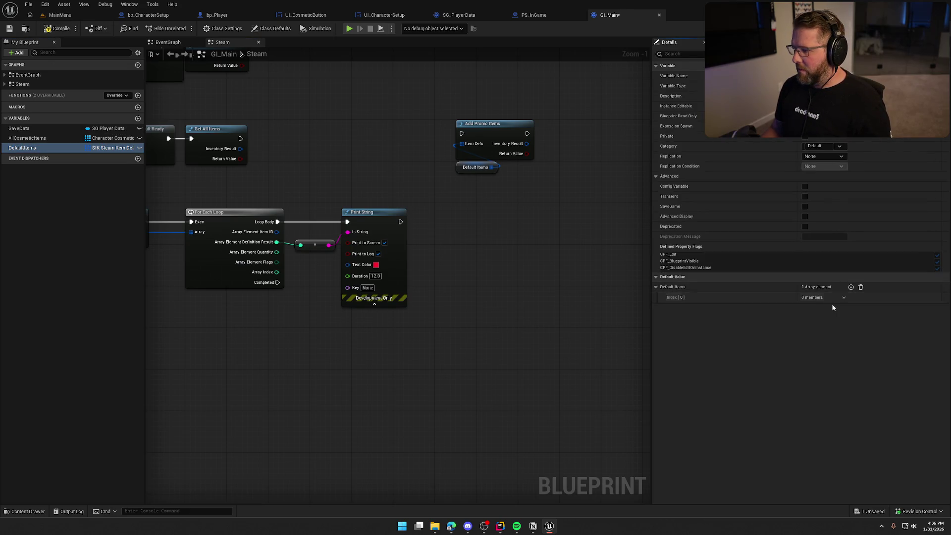
pyautogui.click(860, 287)
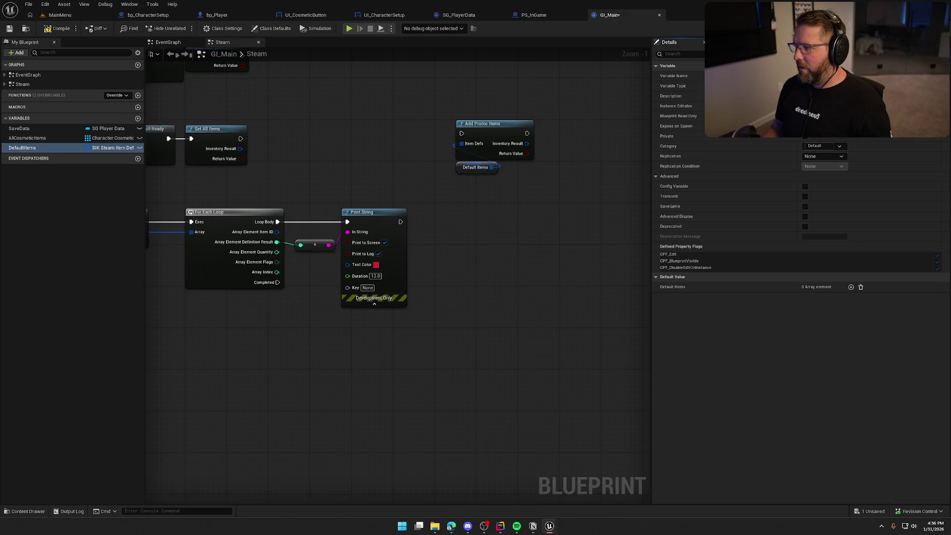
# - Make DefaultItems a single value, delete its getter node, then delete the DefaultItems variable
pyautogui.click(526, 276)
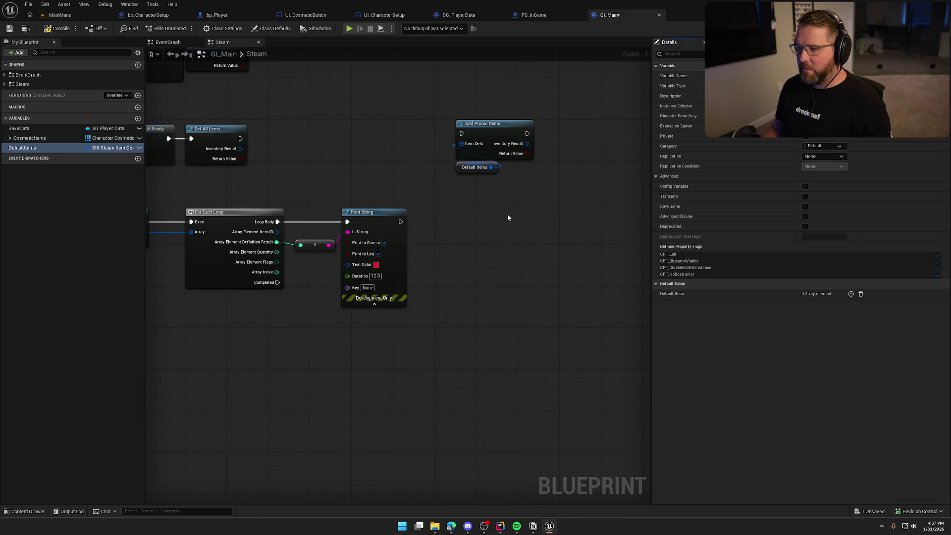
pyautogui.click(489, 166)
pyautogui.press('Delete')
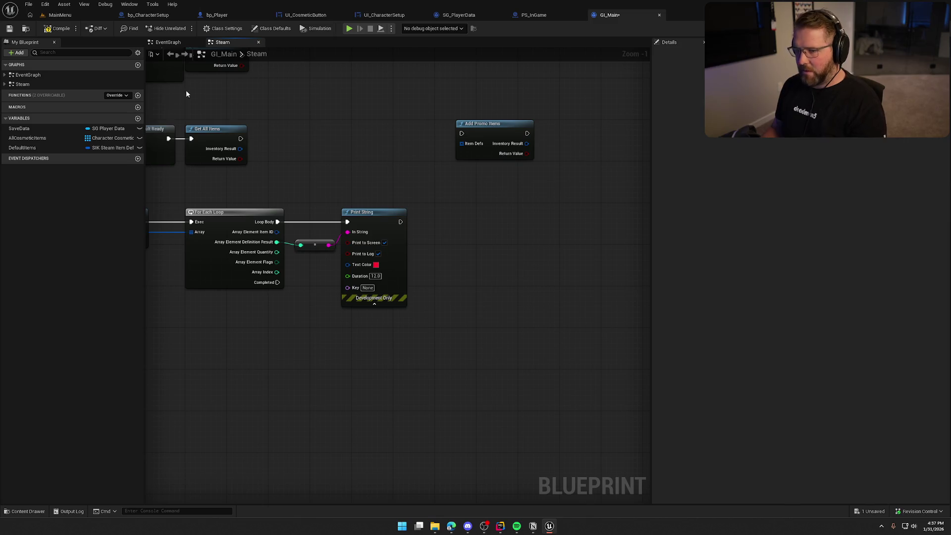
pyautogui.click(24, 147)
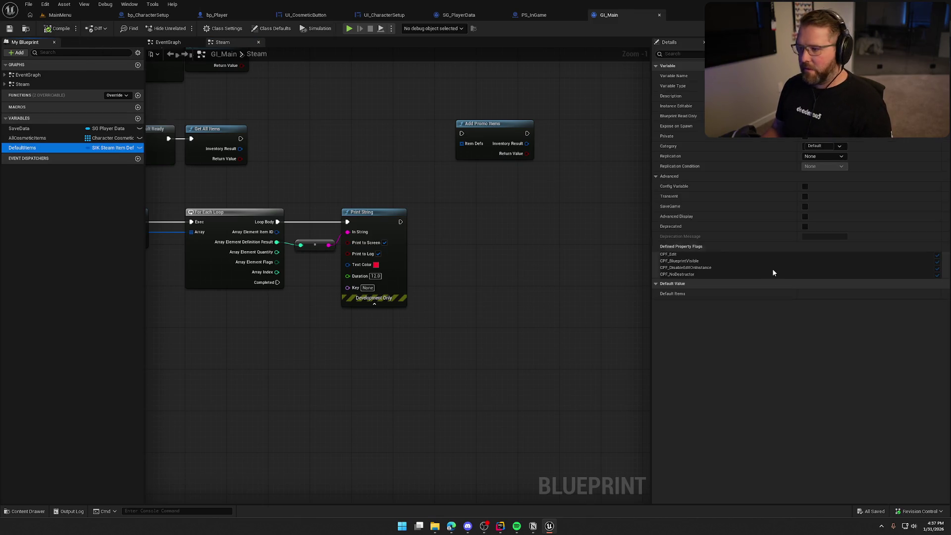
pyautogui.click(50, 144)
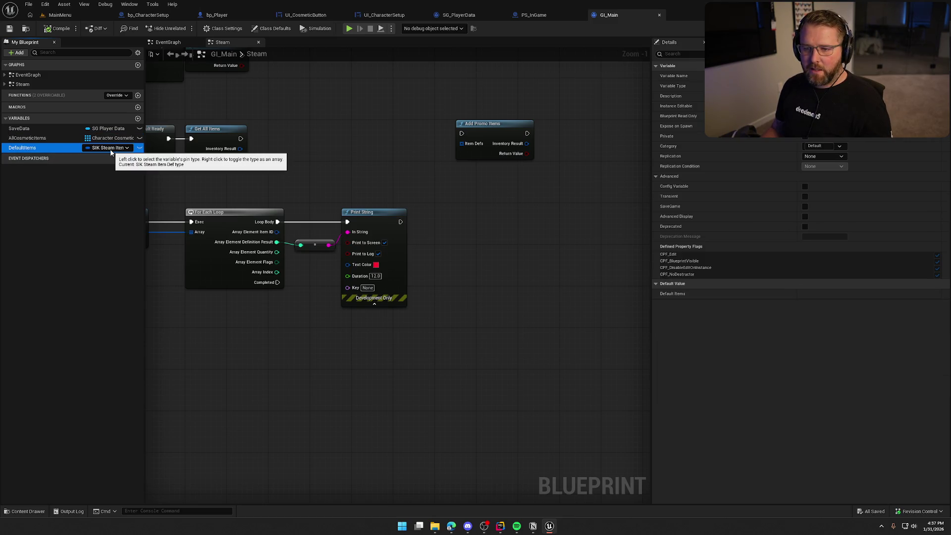
pyautogui.press('Delete')
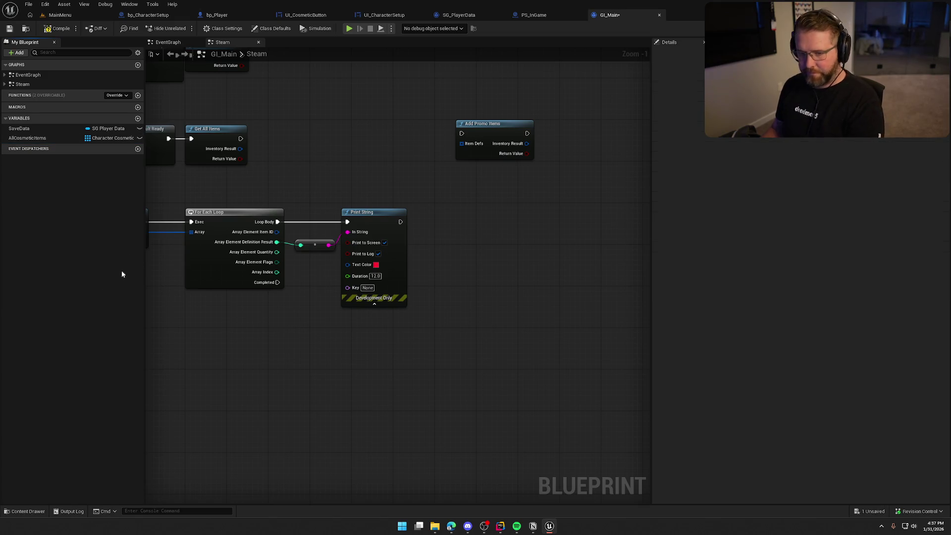
# - Add a variable named DefaultItemList, set it to Boolean, and compile
pyautogui.click(137, 118)
pyautogui.write('DefaultItemList')
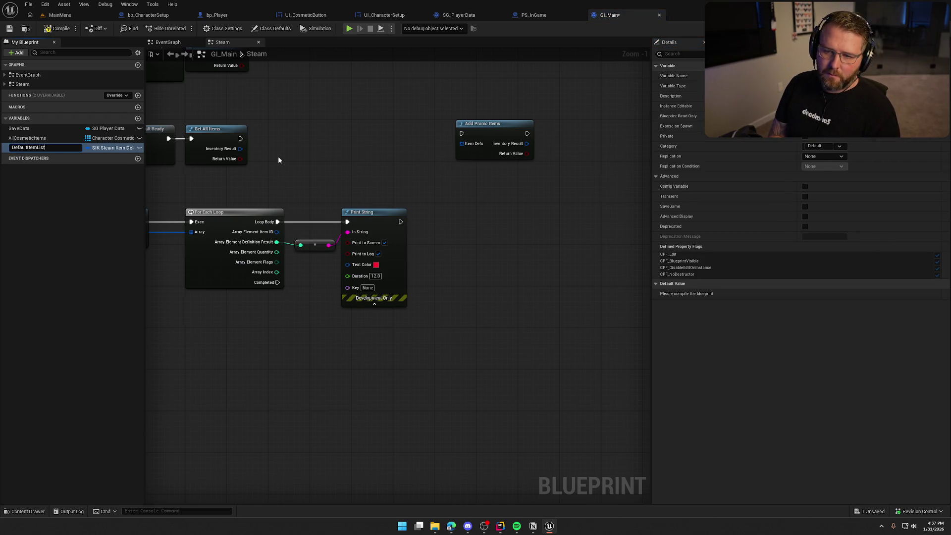
pyautogui.press('Return')
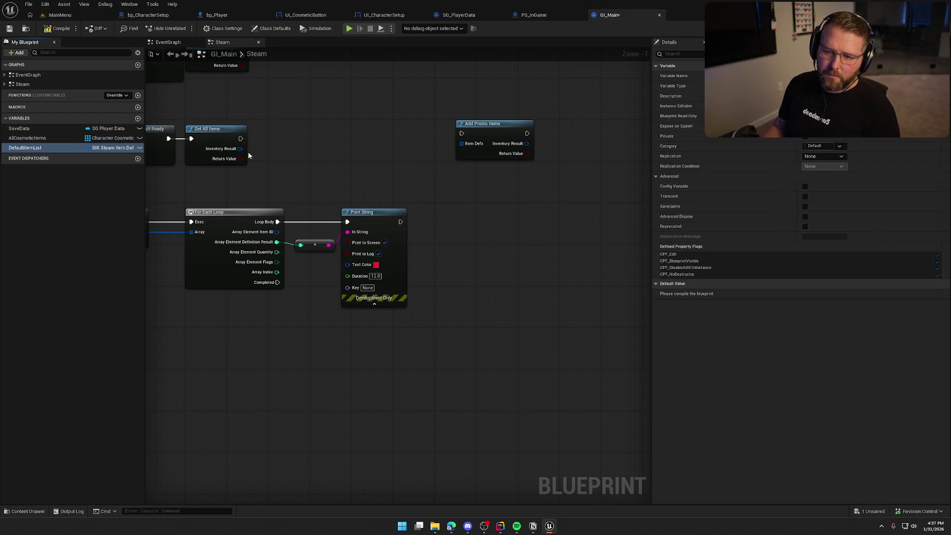
pyautogui.click(57, 31)
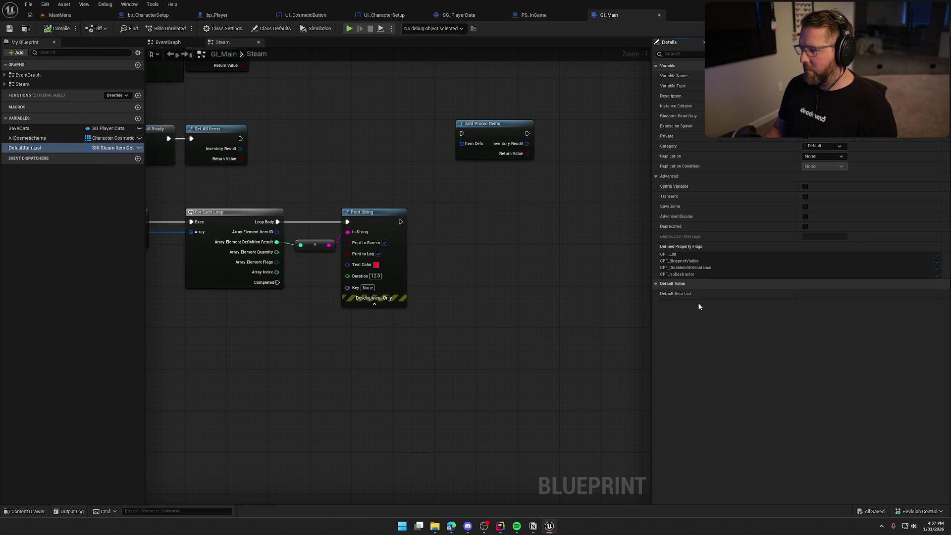
pyautogui.click(106, 148)
pyautogui.click(104, 170)
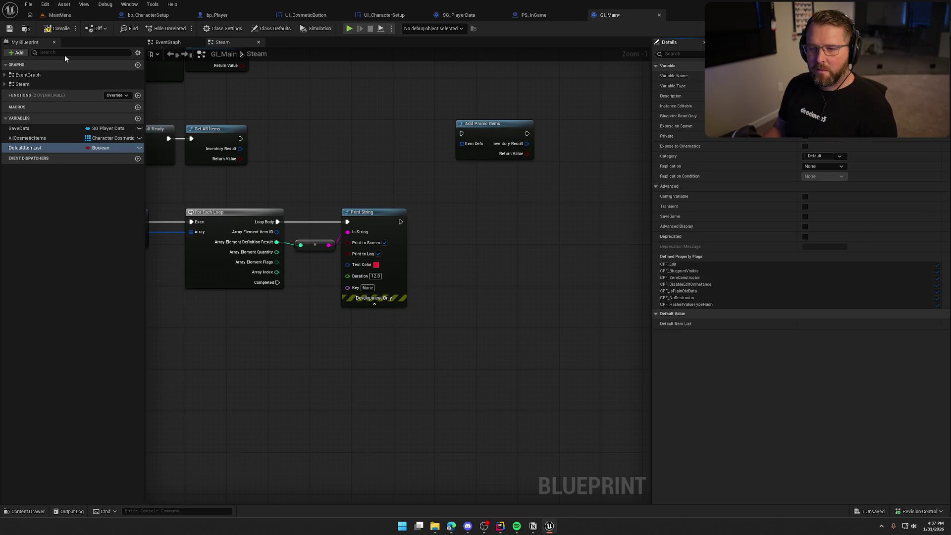
pyautogui.click(57, 29)
pyautogui.click(57, 29)
# - Change DefaultItemList's type to SIK Steam Item Def, then compile and save
pyautogui.click(100, 148)
pyautogui.write('sik')
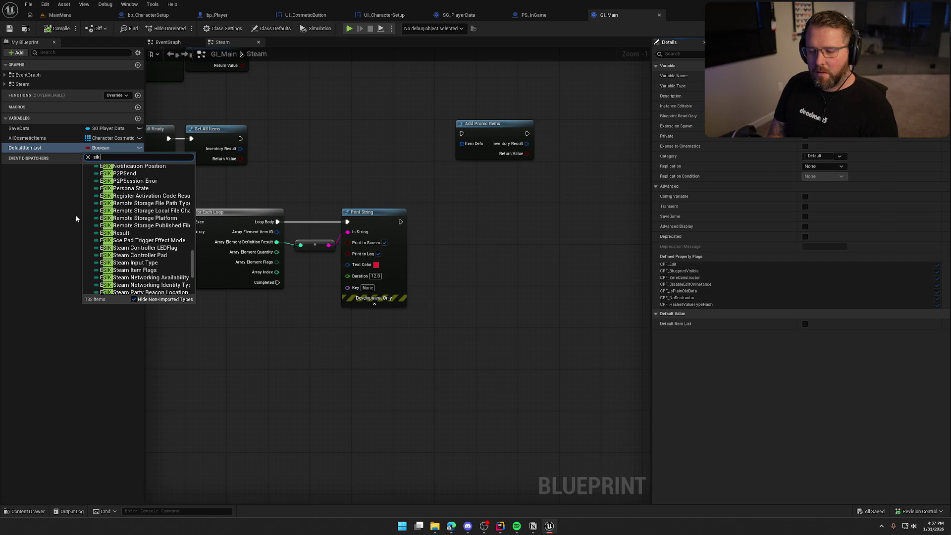
pyautogui.write(' steam')
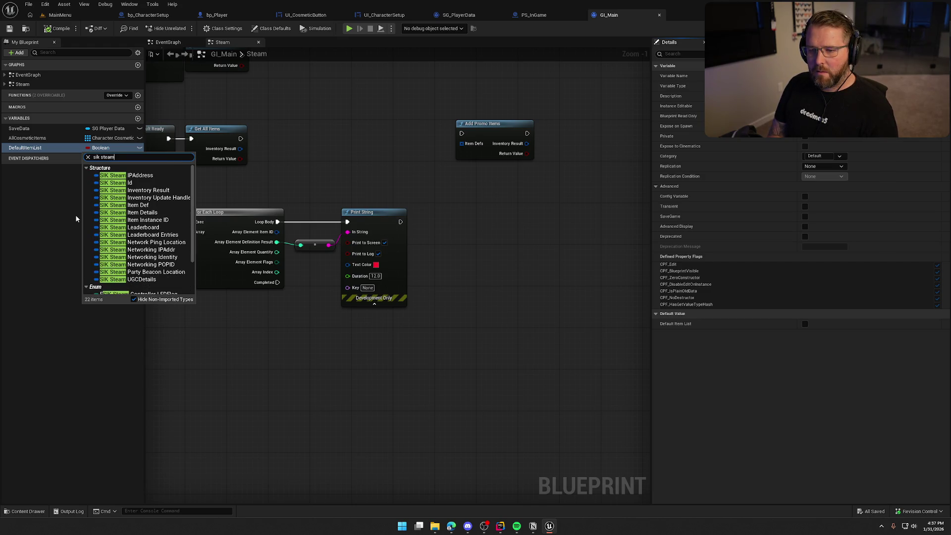
pyautogui.write('i')
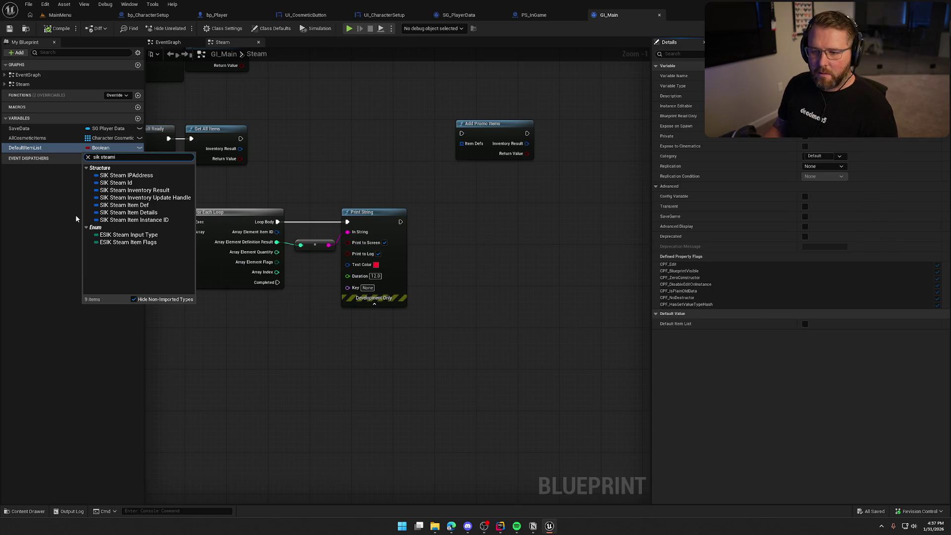
pyautogui.click(128, 205)
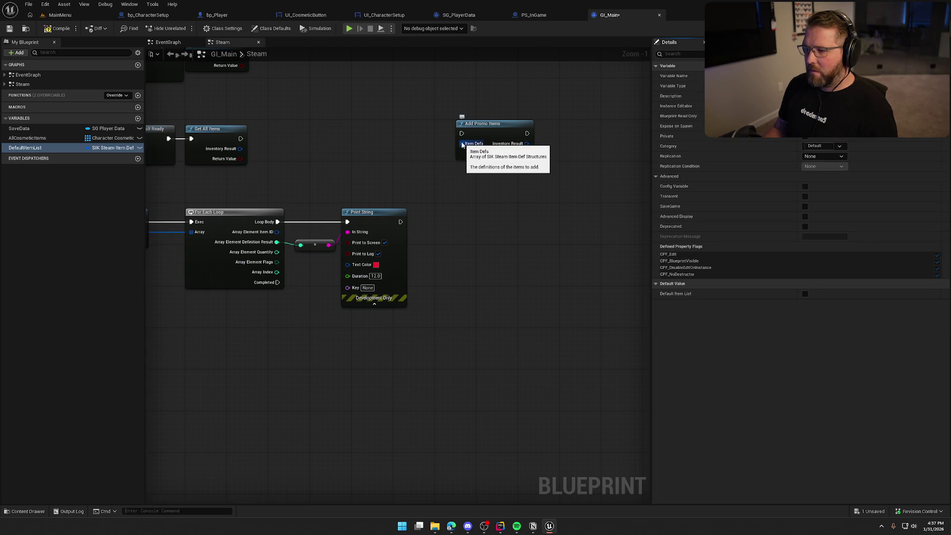
pyautogui.click(55, 30)
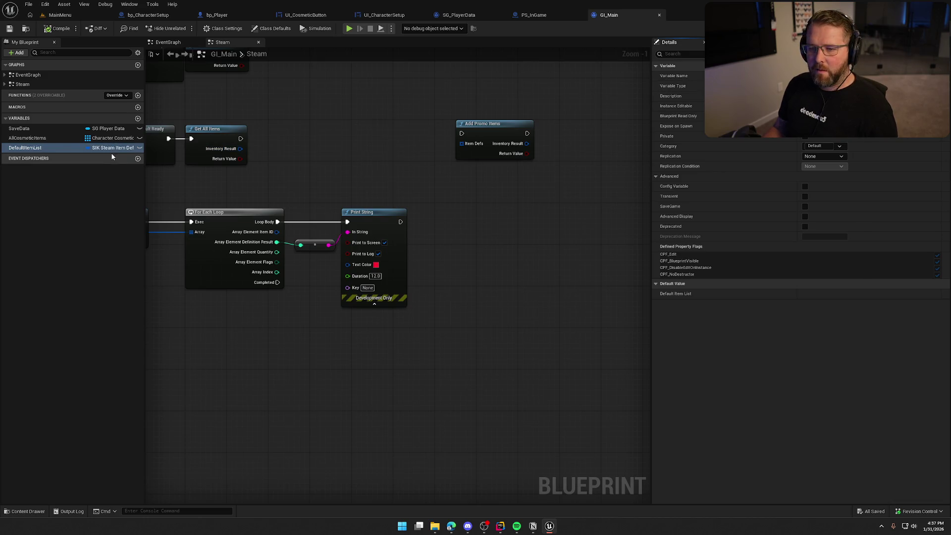
pyautogui.click(500, 526)
# - Maximize Rider, search 'sik steam item def', and open SIK_GetItemDefs.h
pyautogui.doubleClick(421, 88)
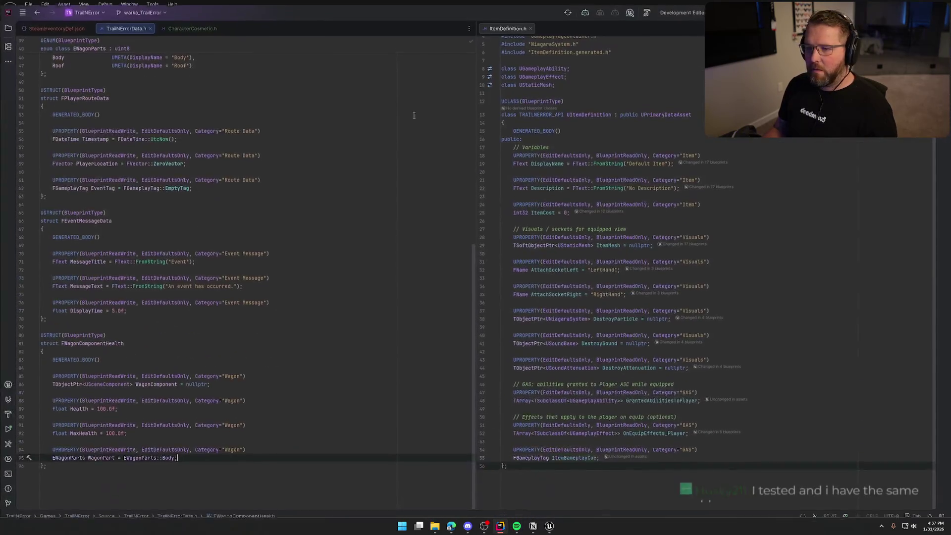
pyautogui.click(355, 137)
pyautogui.press('shift')
pyautogui.press('shift')
pyautogui.write('sik')
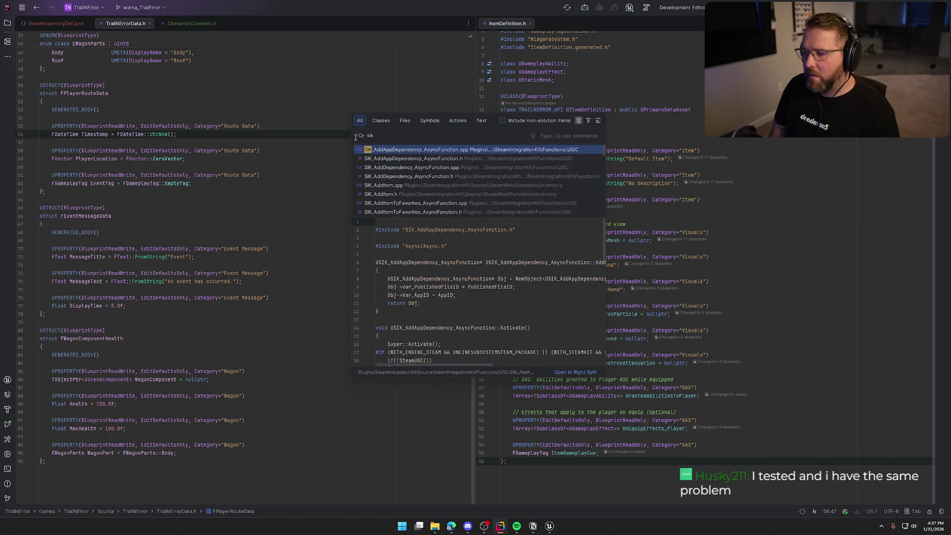
pyautogui.write(' steam')
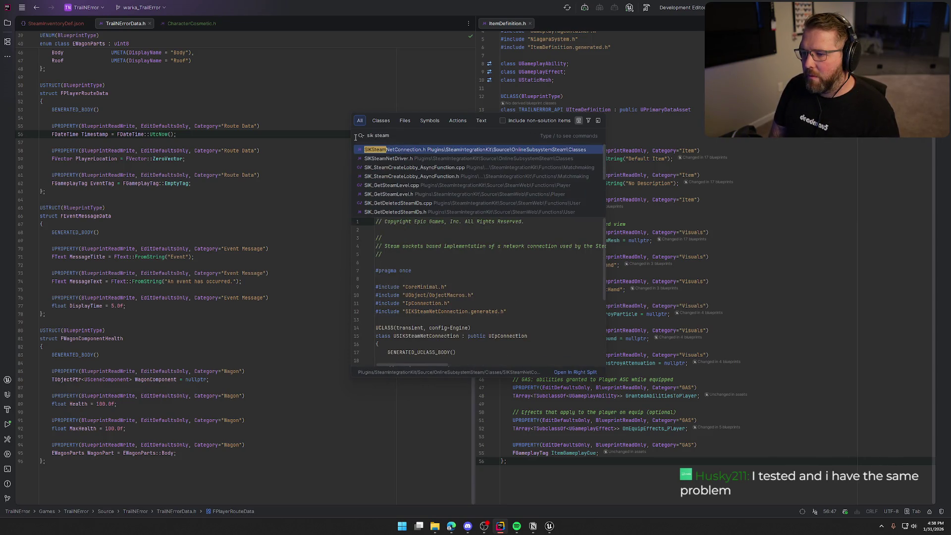
pyautogui.write(' item')
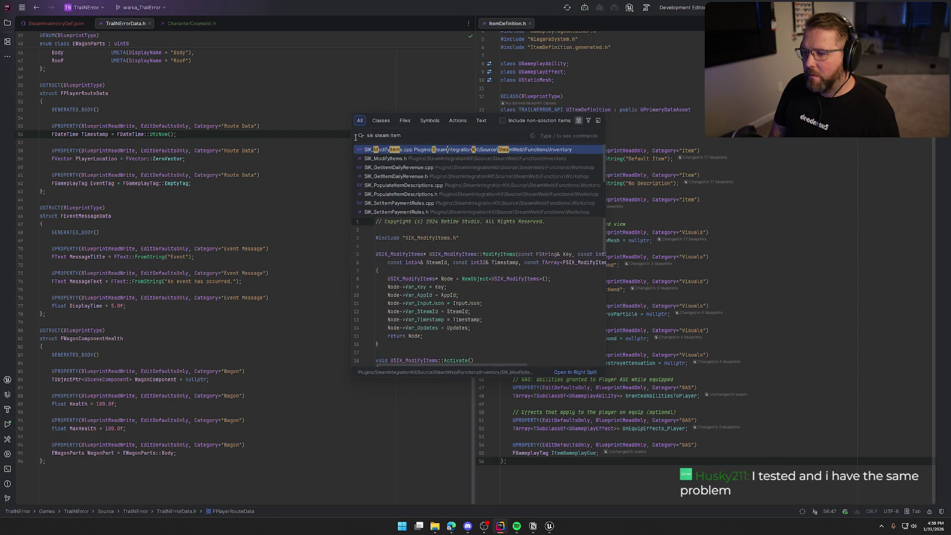
pyautogui.write(' def')
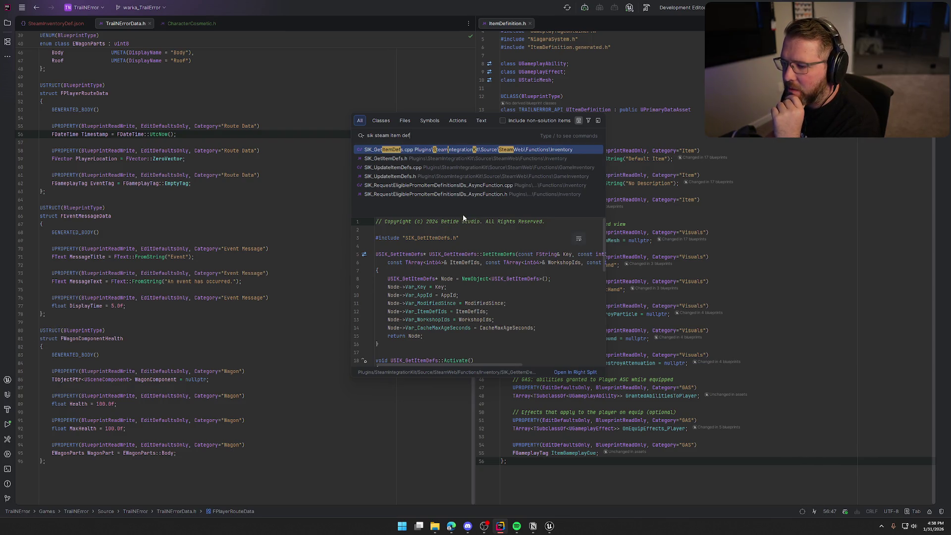
pyautogui.click(381, 159)
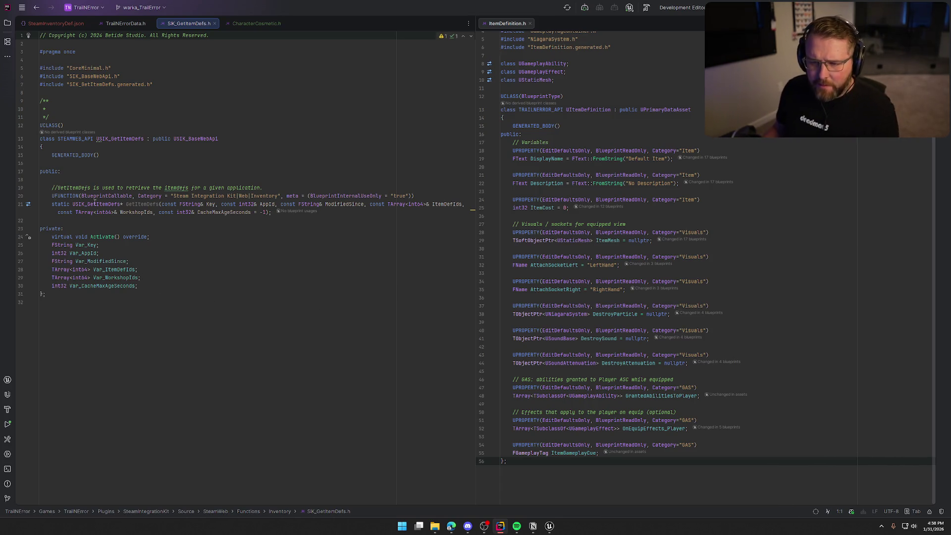
pyautogui.moveTo(140, 205)
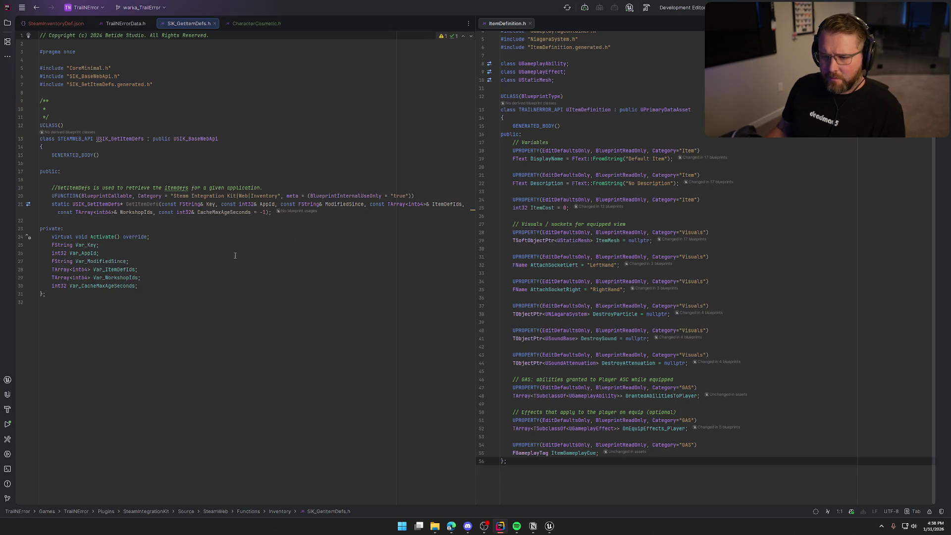
# - Glance at the GI_Main blueprint, return to Rider, and search everywhere for 'SIK_SteamItemDef'
pyautogui.hotkey('alt', 'Tab')
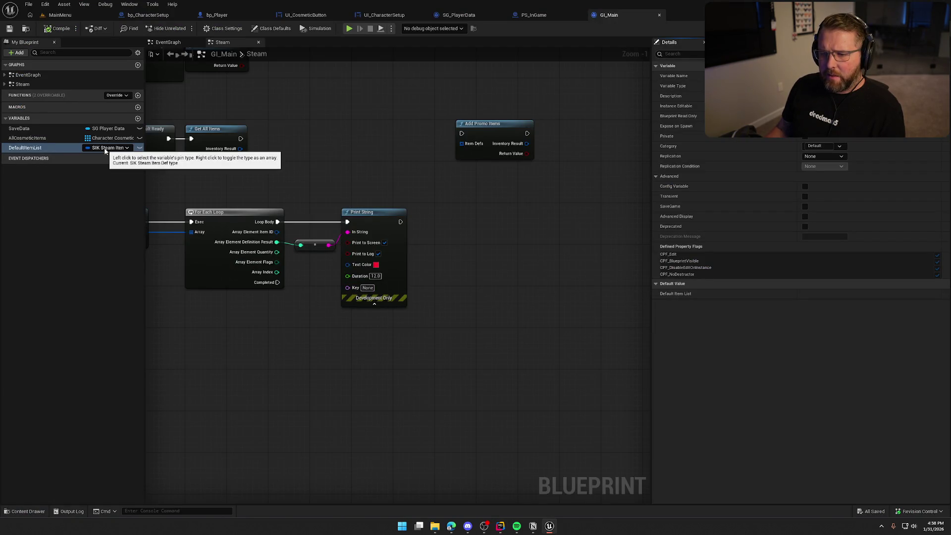
pyautogui.hotkey('alt', 'Tab')
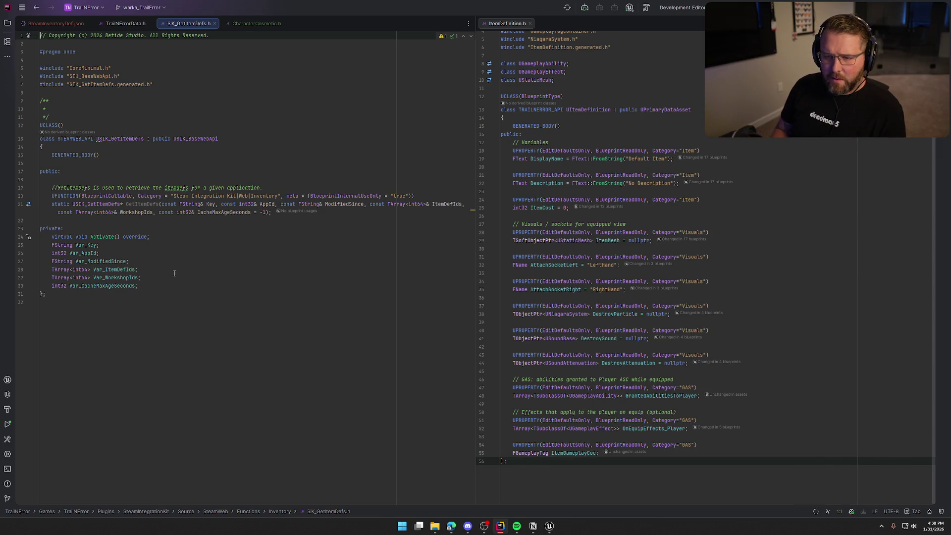
pyautogui.press('shift')
pyautogui.press('shift')
pyautogui.write('SIK')
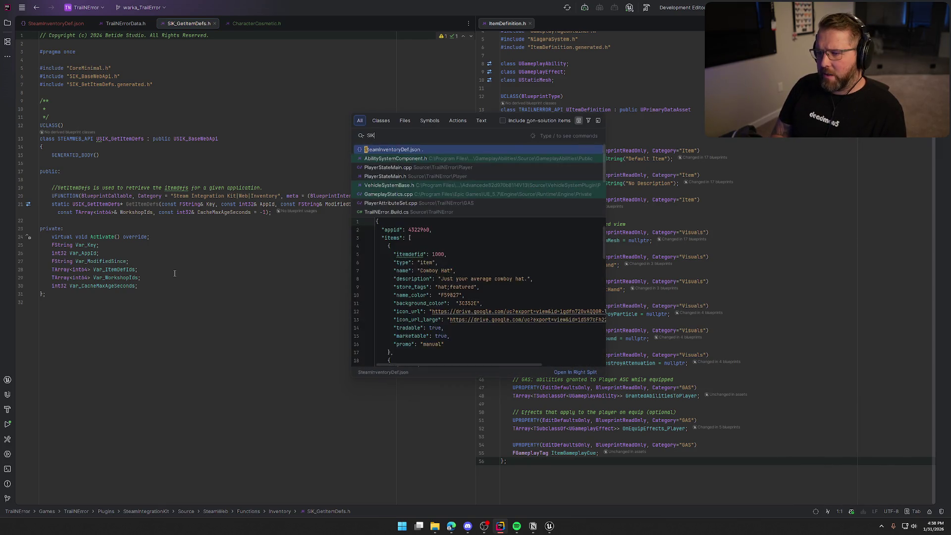
pyautogui.write('_Steam')
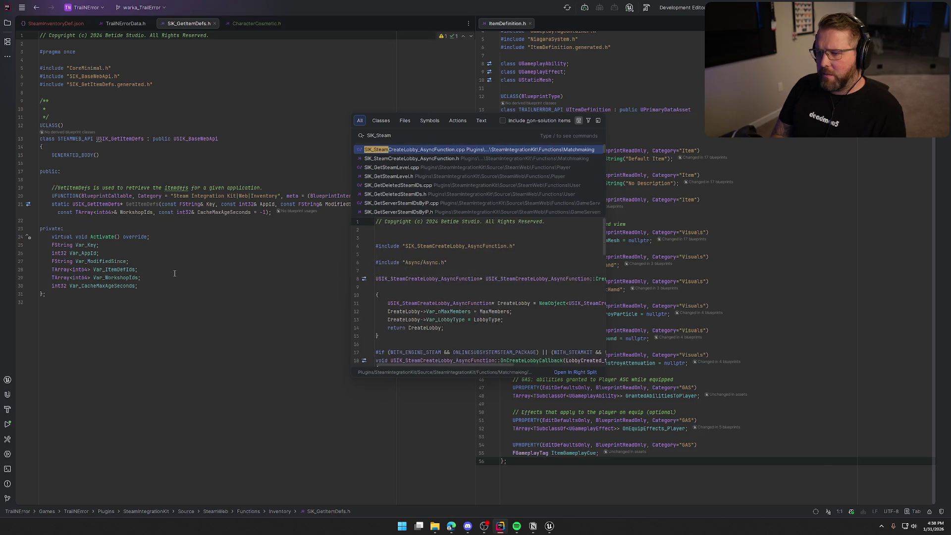
pyautogui.write('ItemDef')
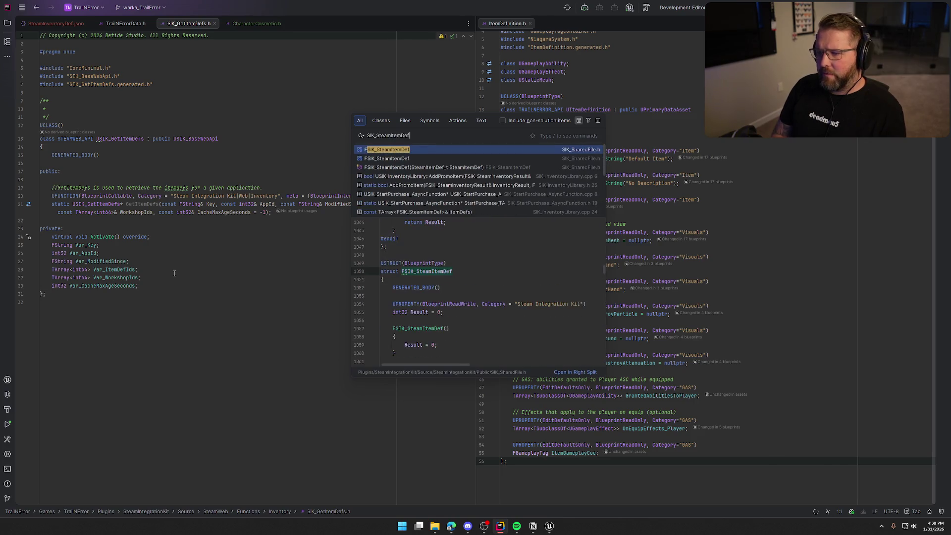
# - Open FSIK_SteamItemDef in SIK_SharedFile.h, dock it right of TrailNErrorData.h, and review its int32 Result
pyautogui.press('Return')
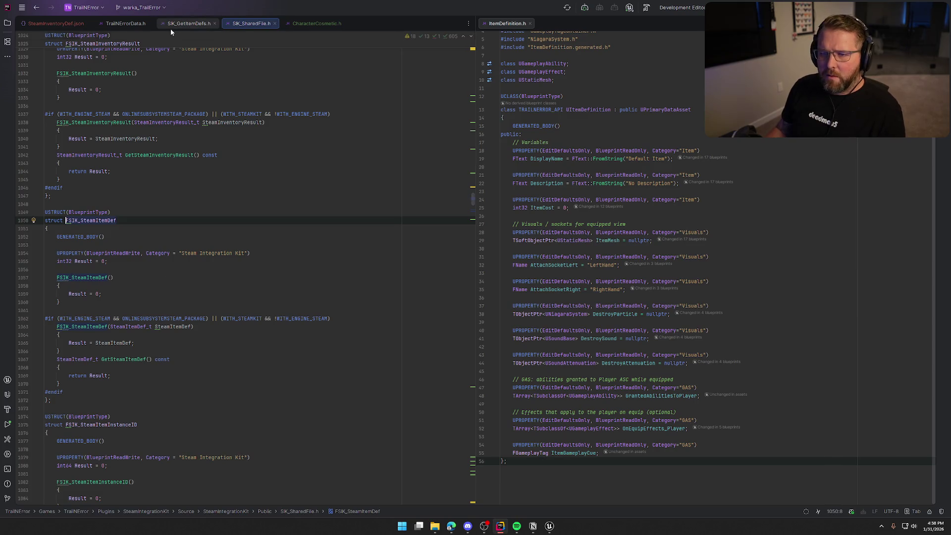
pyautogui.click(89, 212)
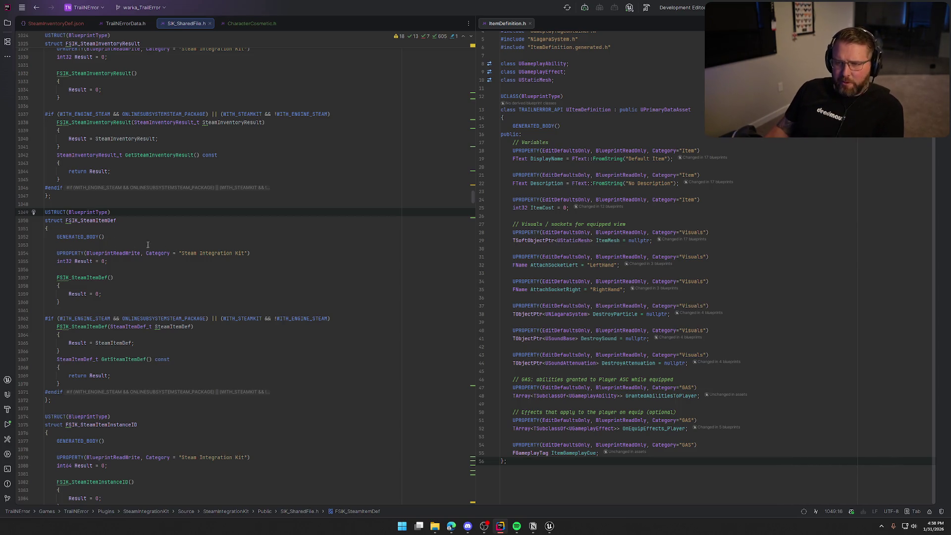
pyautogui.moveTo(178, 24)
pyautogui.mouseDown()
pyautogui.moveTo(263, 50)
pyautogui.moveTo(500, 25)
pyautogui.mouseUp()
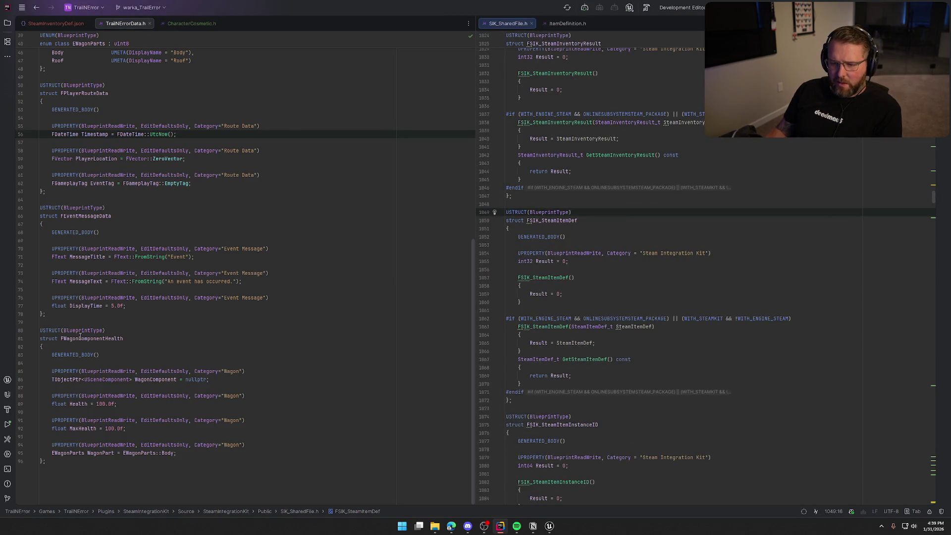
pyautogui.scroll(-1, 147, 389)
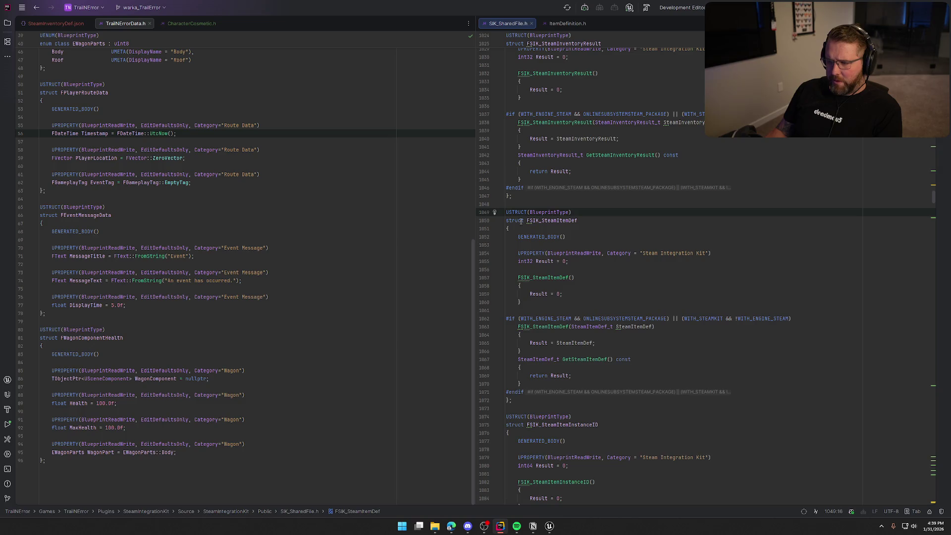
pyautogui.click(578, 220)
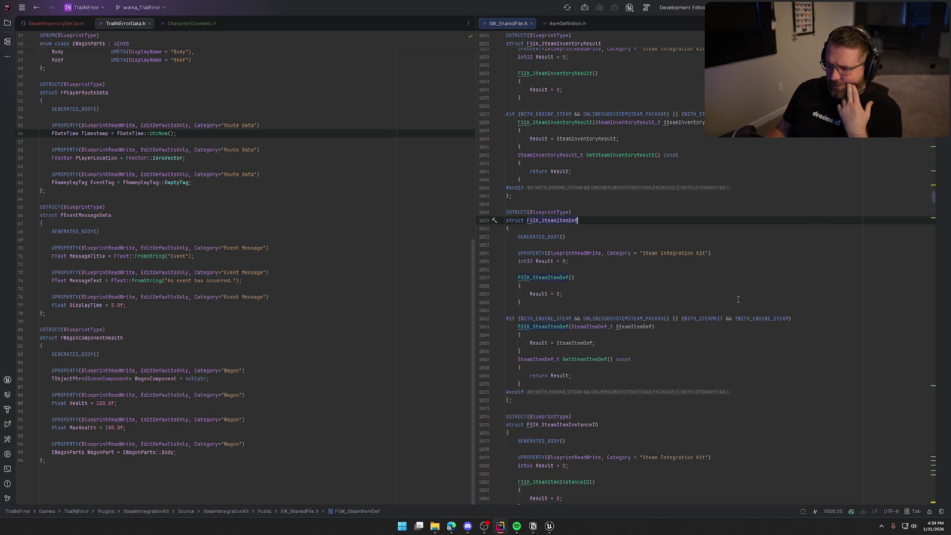
pyautogui.scroll(-2, 738, 299)
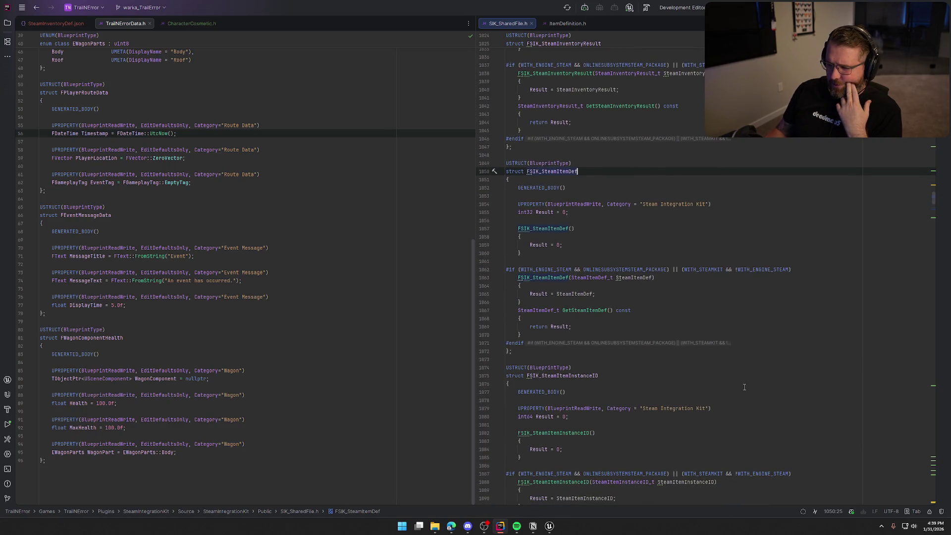
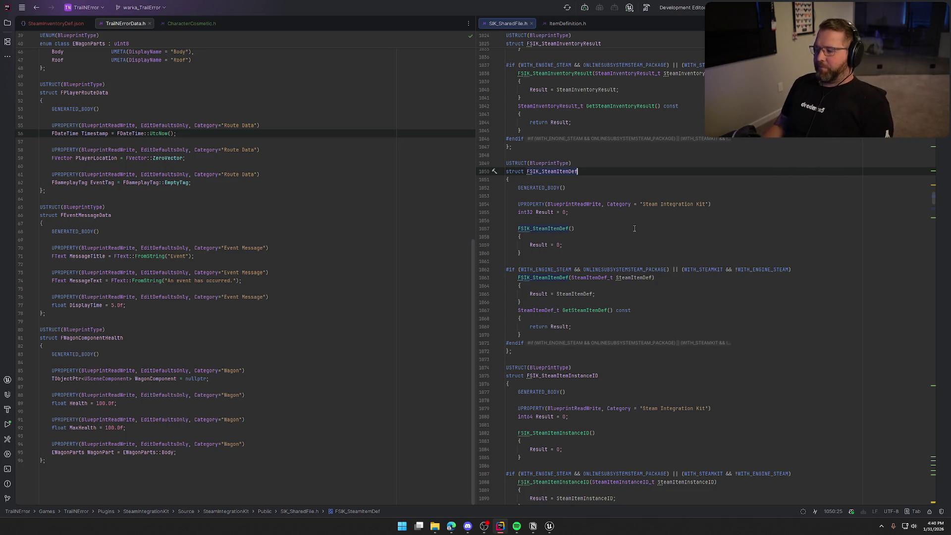
# - Return to the GI_Main Steam graph and bring the Add Promo Items node fully into view
pyautogui.click(550, 527)
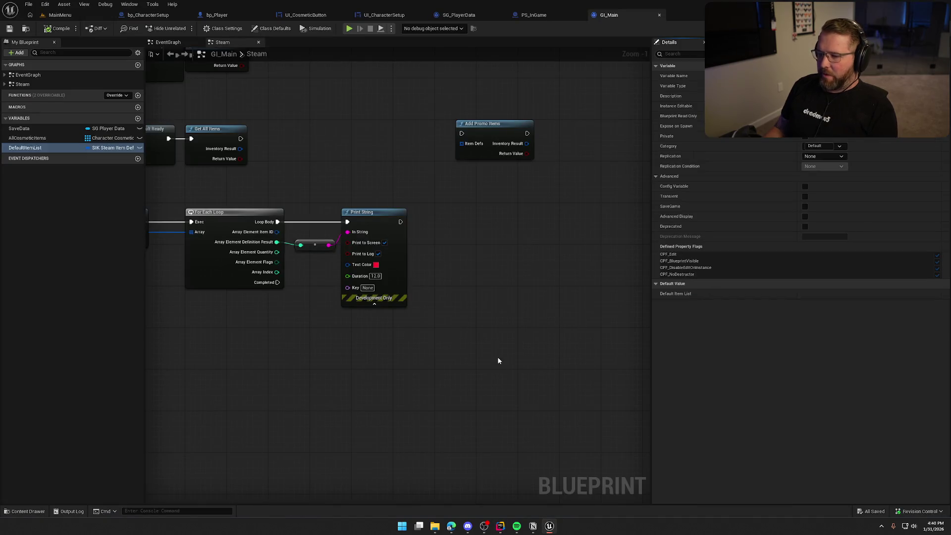
pyautogui.moveTo(470, 305); pyautogui.dragTo(552, 363)
pyautogui.moveTo(484, 213)
pyautogui.mouseDown()
pyautogui.moveTo(537, 197)
pyautogui.moveTo(437, 208)
pyautogui.moveTo(523, 177)
pyautogui.mouseUp()
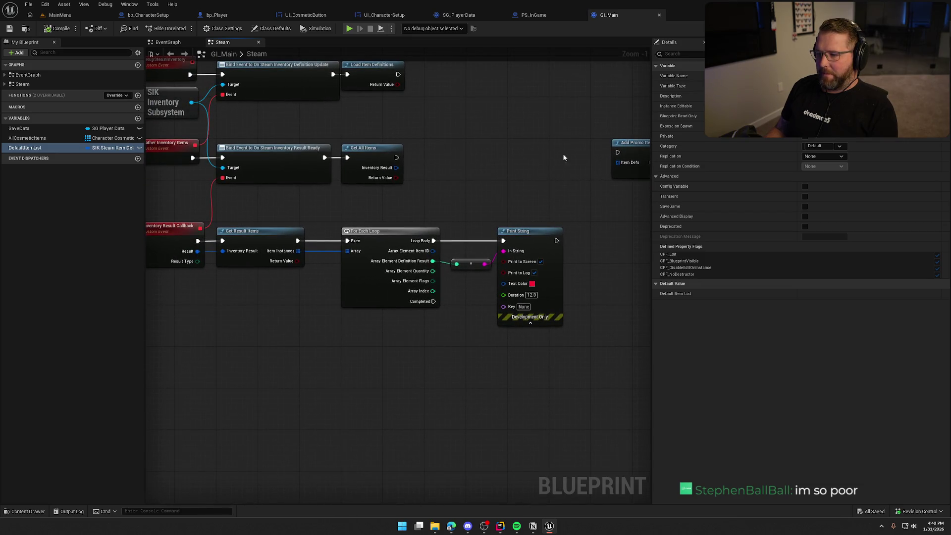
pyautogui.moveTo(621, 142); pyautogui.dragTo(516, 143)
pyautogui.moveTo(457, 157); pyautogui.dragTo(400, 168)
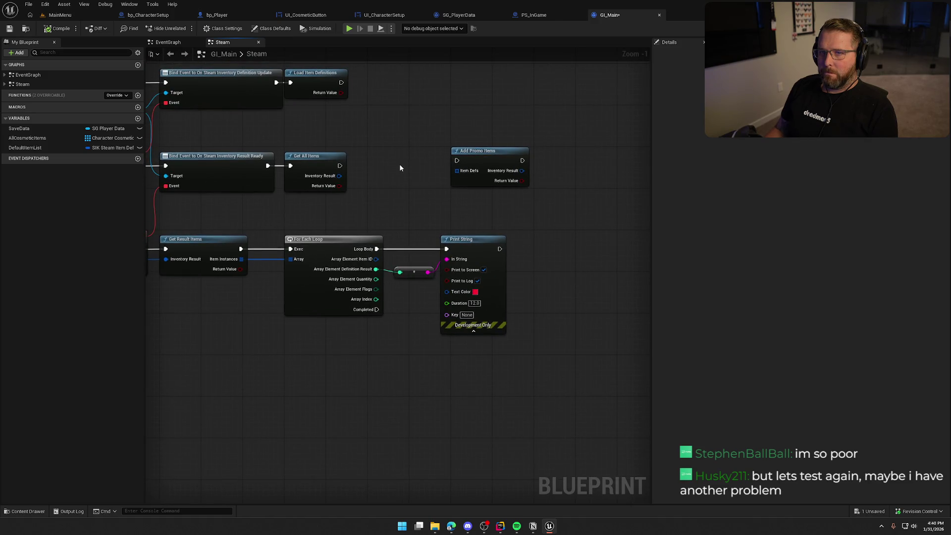
pyautogui.moveTo(565, 312); pyautogui.dragTo(598, 322)
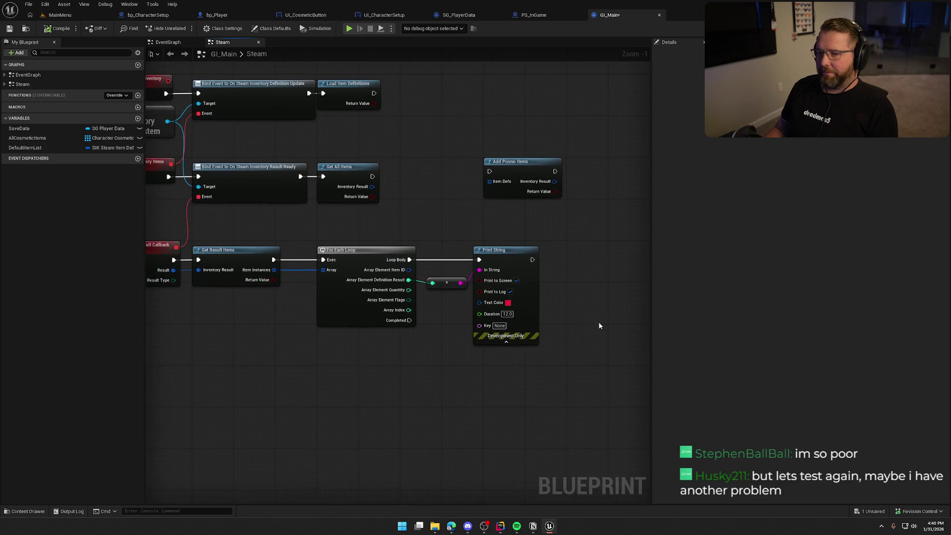
# - Inspect the DefaultItemList variable's details and position Add Promo Items near the loop
pyautogui.click(71, 147)
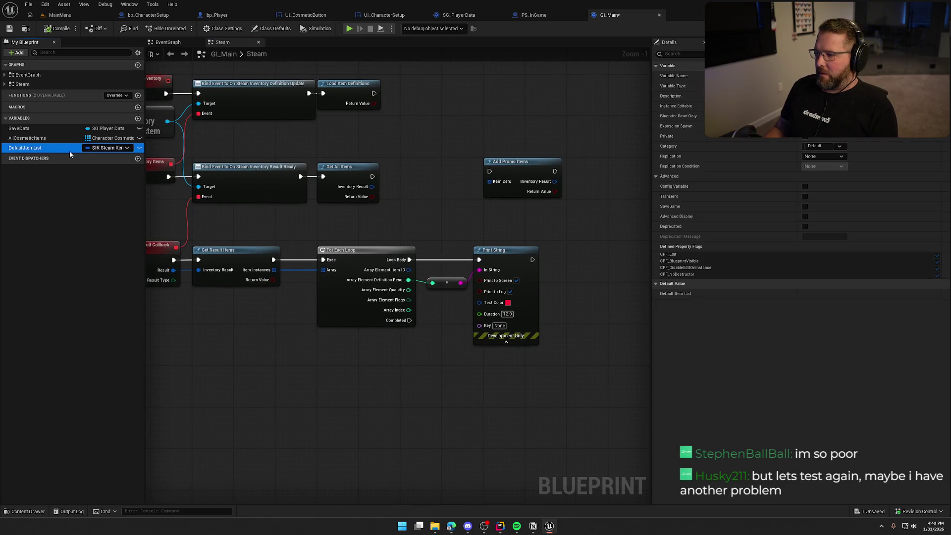
pyautogui.click(55, 31)
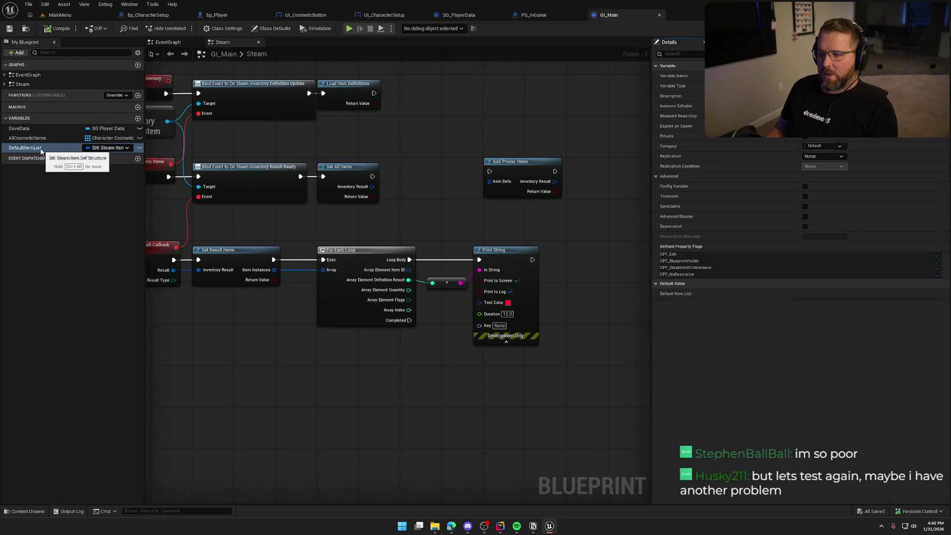
pyautogui.moveTo(515, 161); pyautogui.dragTo(524, 156)
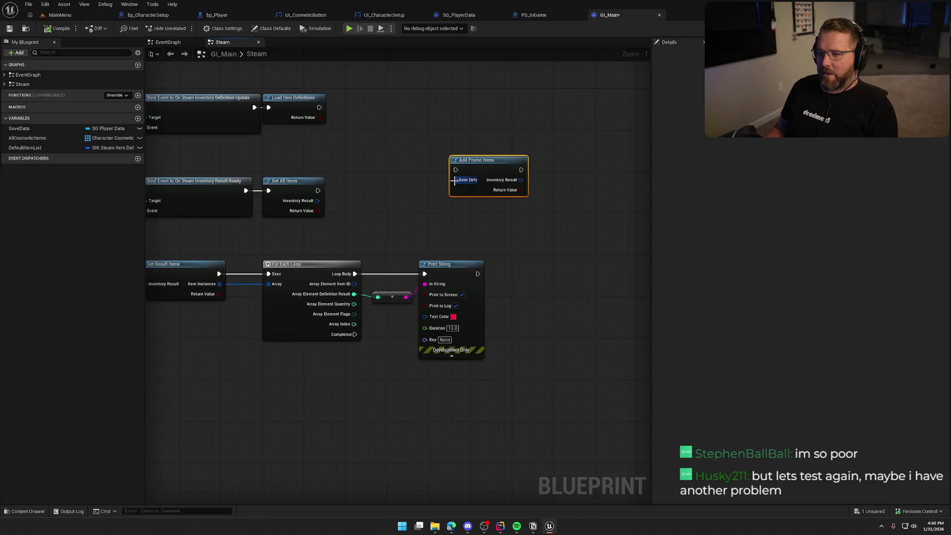
# - Pull a Make Array node from Item Defs and split its element pin into Result
pyautogui.moveTo(455, 180); pyautogui.dragTo(411, 204)
pyautogui.write('make array')
pyautogui.press('Return')
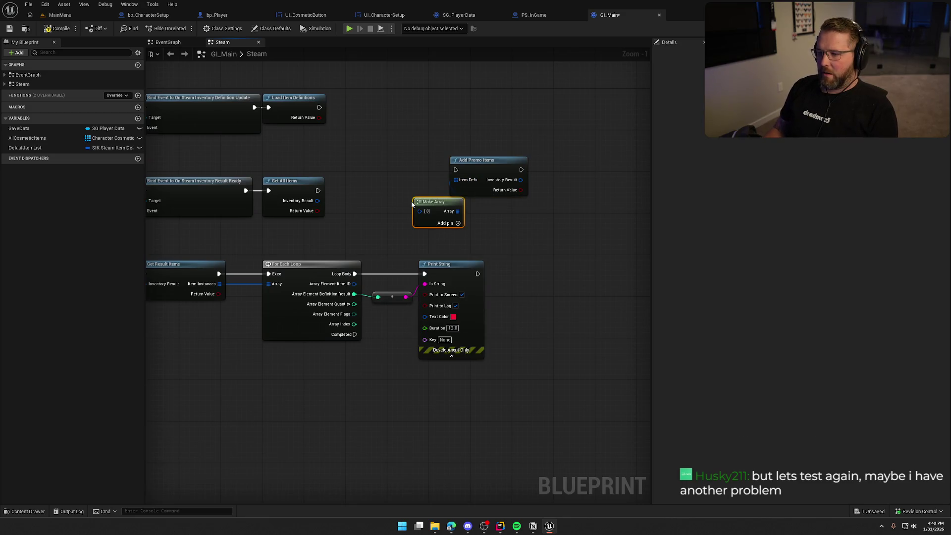
pyautogui.rightClick(419, 213)
pyautogui.click(440, 239)
pyautogui.moveTo(475, 168); pyautogui.dragTo(561, 179)
# - Add a SET Default Item List fed by Make Array and wire it into Item Defs
pyautogui.scroll(1, 451, 201)
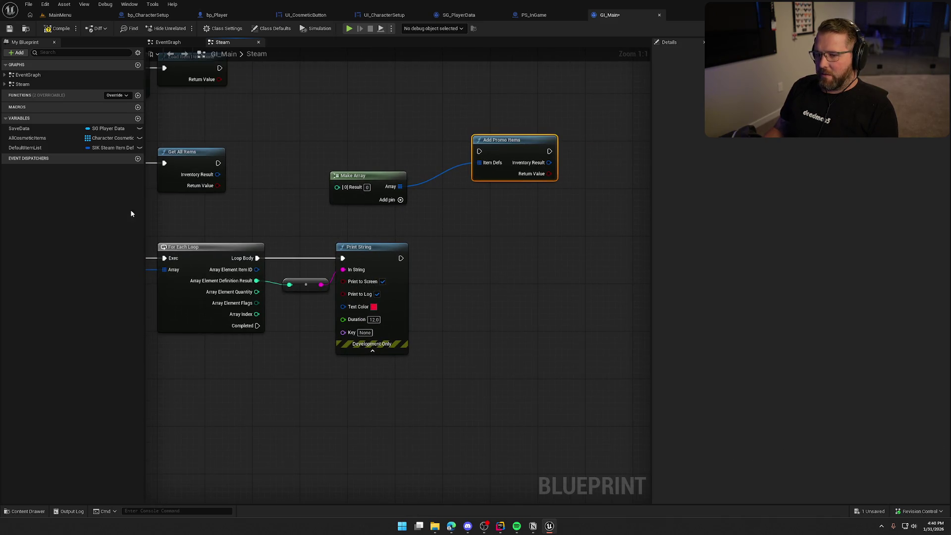
pyautogui.click(98, 147)
pyautogui.click(41, 142)
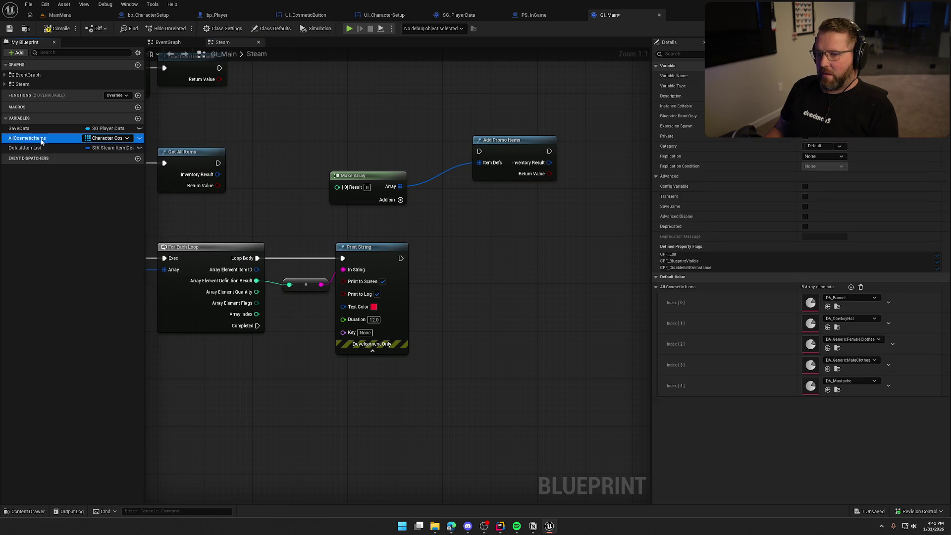
pyautogui.click(45, 147)
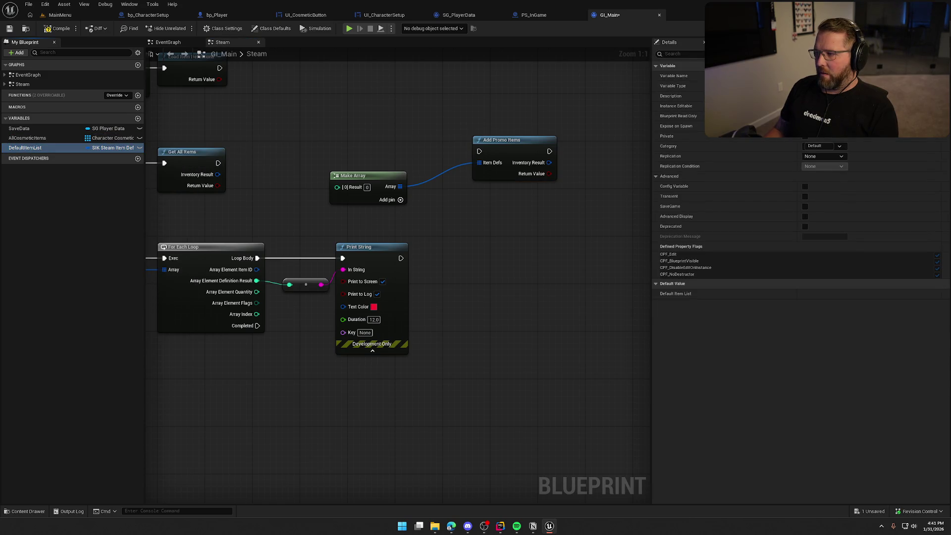
pyautogui.moveTo(29, 148)
pyautogui.mouseDown()
pyautogui.moveTo(39, 155)
pyautogui.moveTo(402, 114)
pyautogui.moveTo(400, 186)
pyautogui.mouseUp()
pyautogui.moveTo(461, 133); pyautogui.dragTo(479, 162)
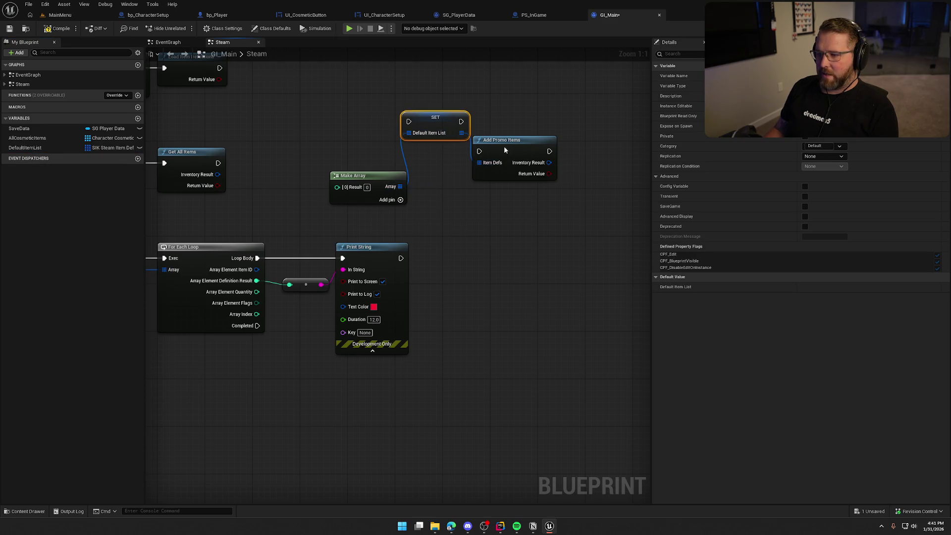
pyautogui.click(558, 258)
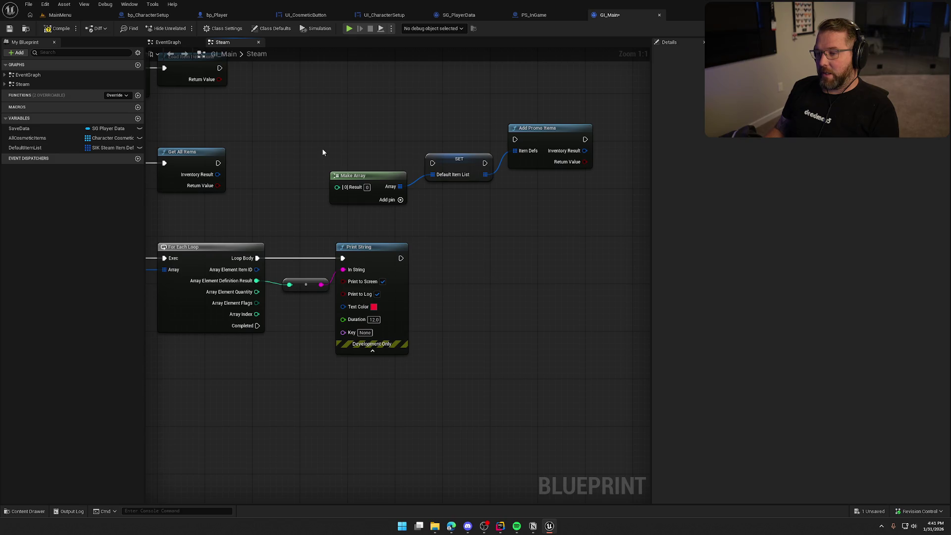
pyautogui.click(109, 147)
# - Change DefaultItemList's type to Integer, delete the SET node, and save GI_Main
pyautogui.click(119, 186)
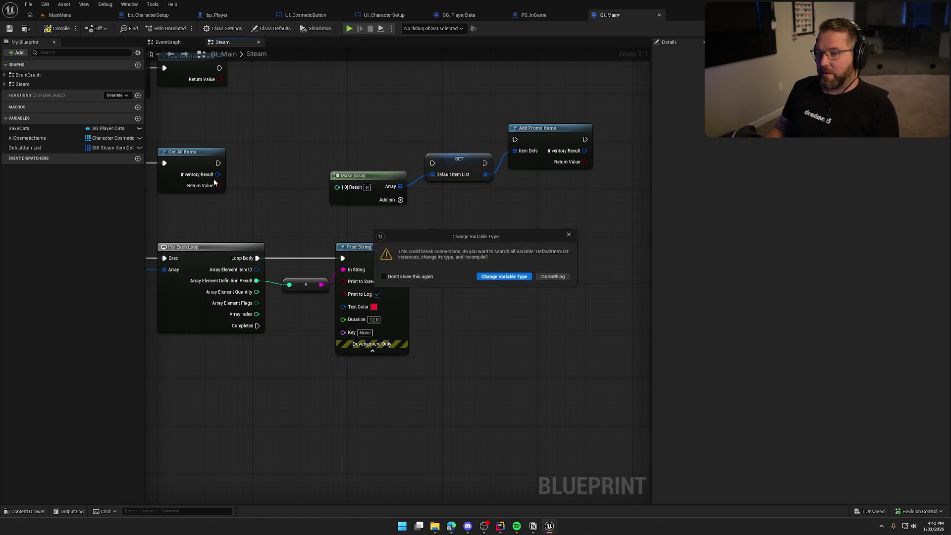
pyautogui.click(503, 276)
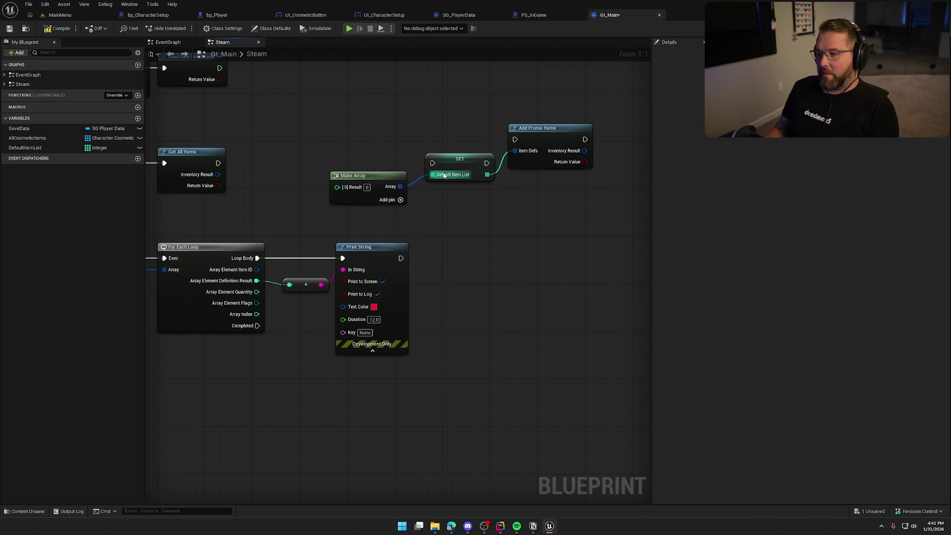
pyautogui.click(455, 159)
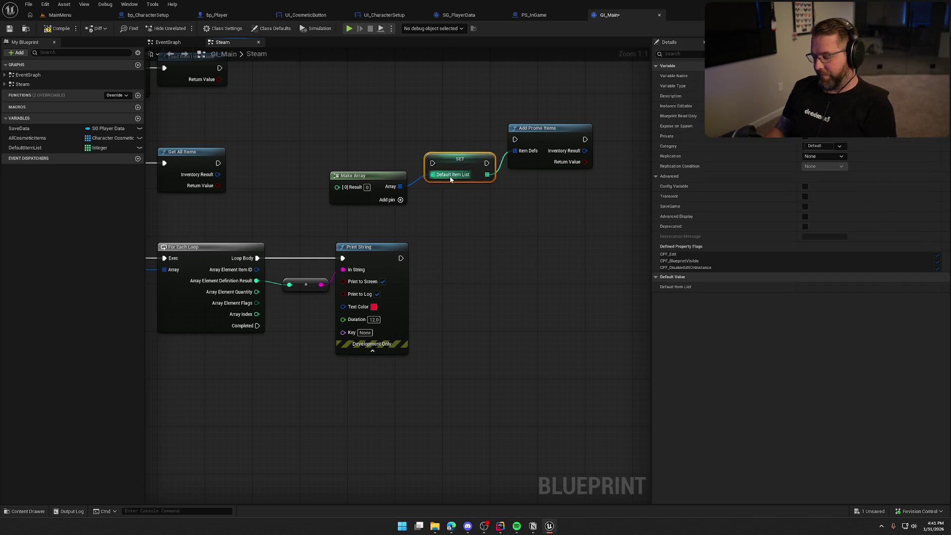
pyautogui.press('Delete')
pyautogui.hotkey('ctrl', 's')
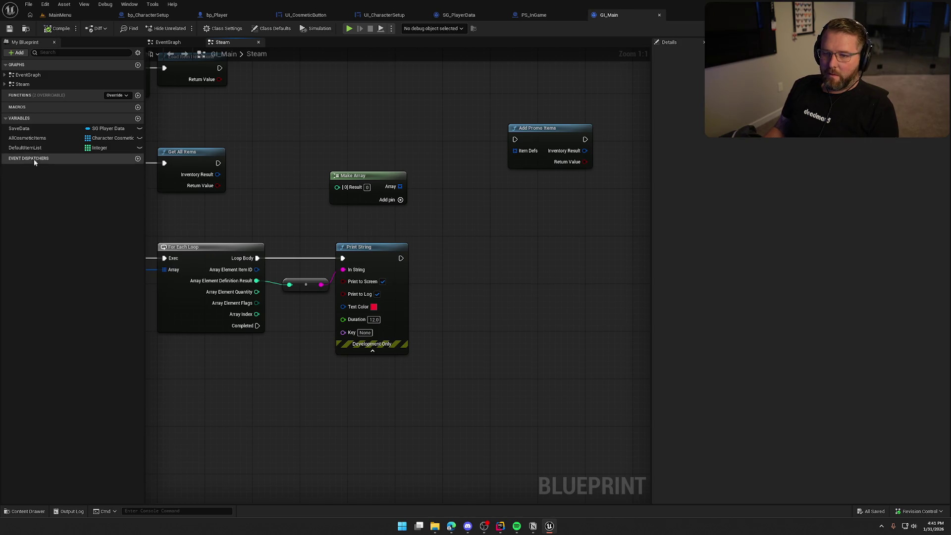
# - Set DefaultItemList's first default value to 1000
pyautogui.click(27, 147)
pyautogui.click(817, 297)
pyautogui.write('100')
pyautogui.press('Return')
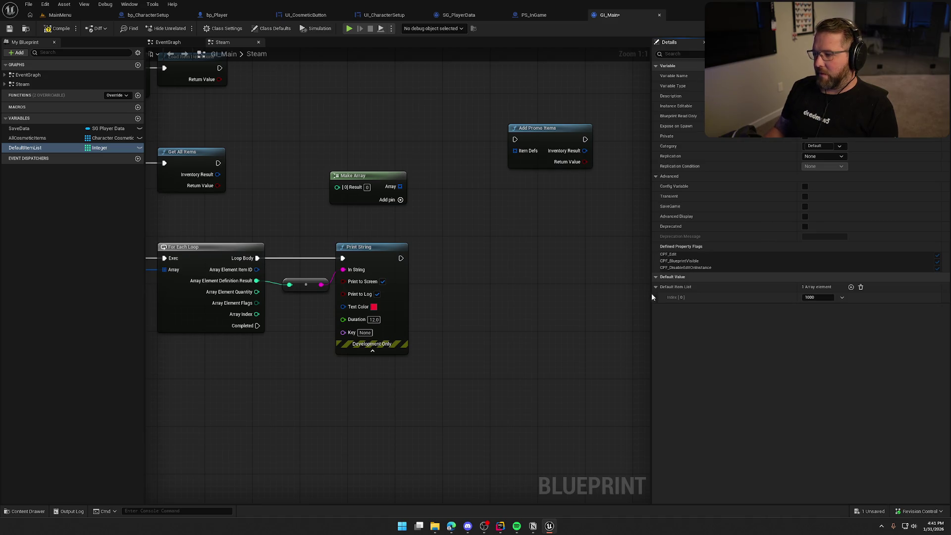
# - Wire a Default Item List getter into a For Each Loop and tidy the surrounding nodes
pyautogui.moveTo(25, 148)
pyautogui.mouseDown()
pyautogui.moveTo(114, 148)
pyautogui.moveTo(366, 120)
pyautogui.mouseUp()
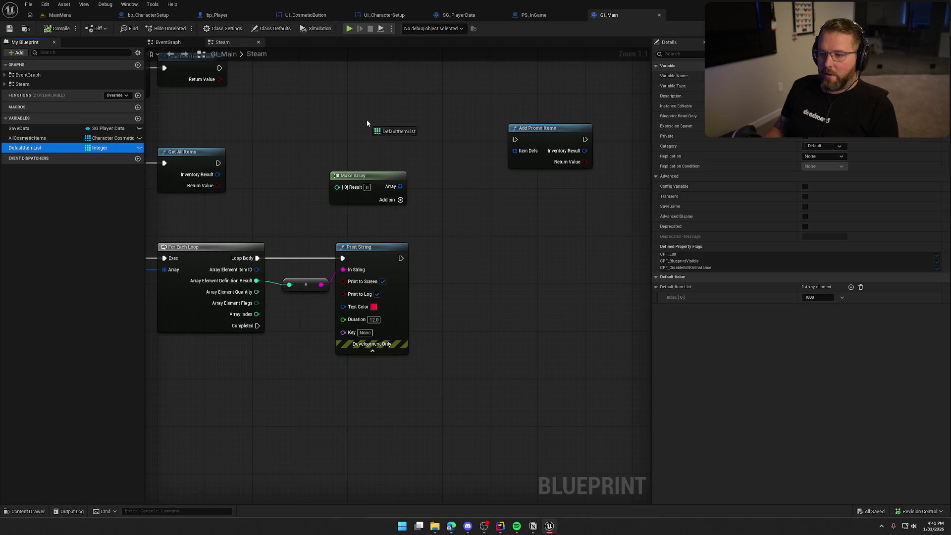
pyautogui.click(368, 123)
pyautogui.click(378, 149)
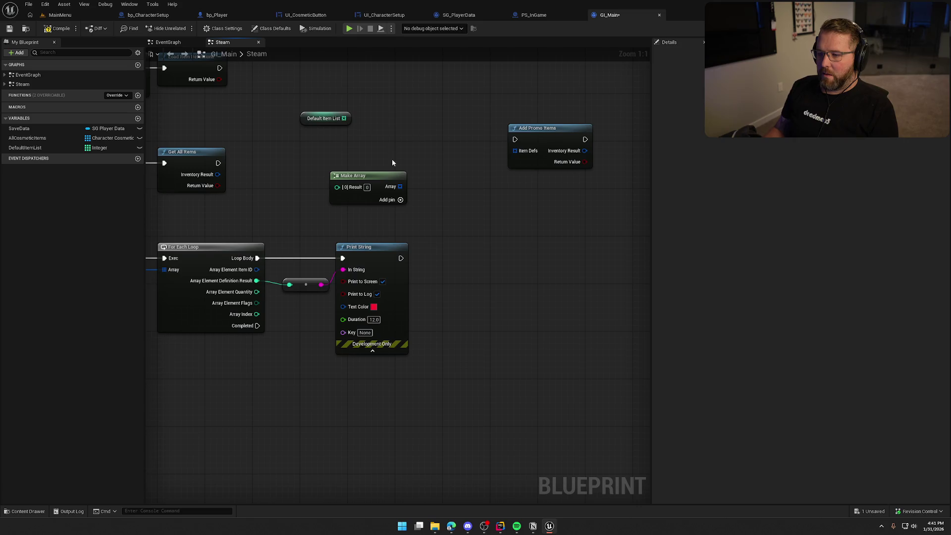
pyautogui.click(359, 110)
pyautogui.moveTo(370, 137); pyautogui.dragTo(343, 119)
pyautogui.moveTo(493, 142); pyautogui.dragTo(534, 136)
pyautogui.moveTo(323, 181); pyautogui.dragTo(341, 198)
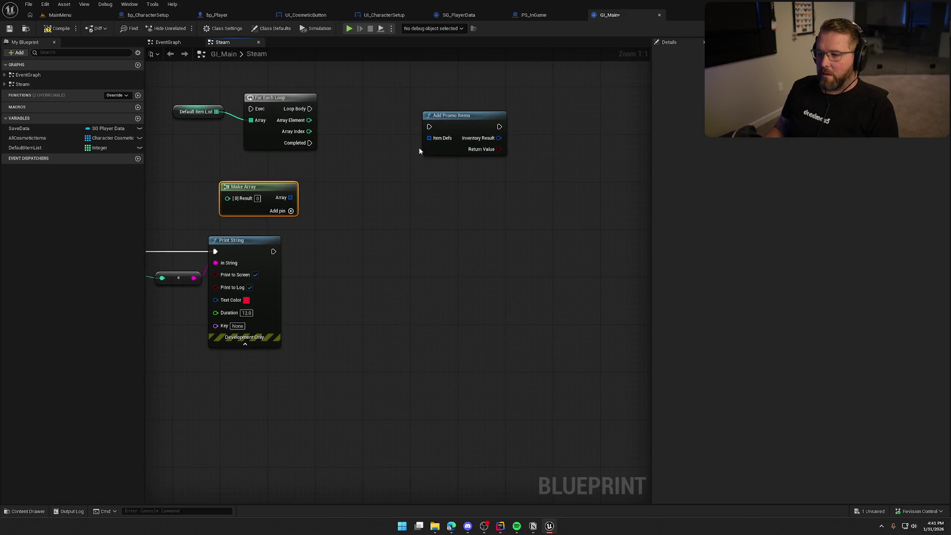
pyautogui.moveTo(288, 193)
pyautogui.mouseDown()
pyautogui.moveTo(419, 198)
pyautogui.moveTo(276, 181)
pyautogui.moveTo(288, 182)
pyautogui.mouseUp()
pyautogui.click(359, 125)
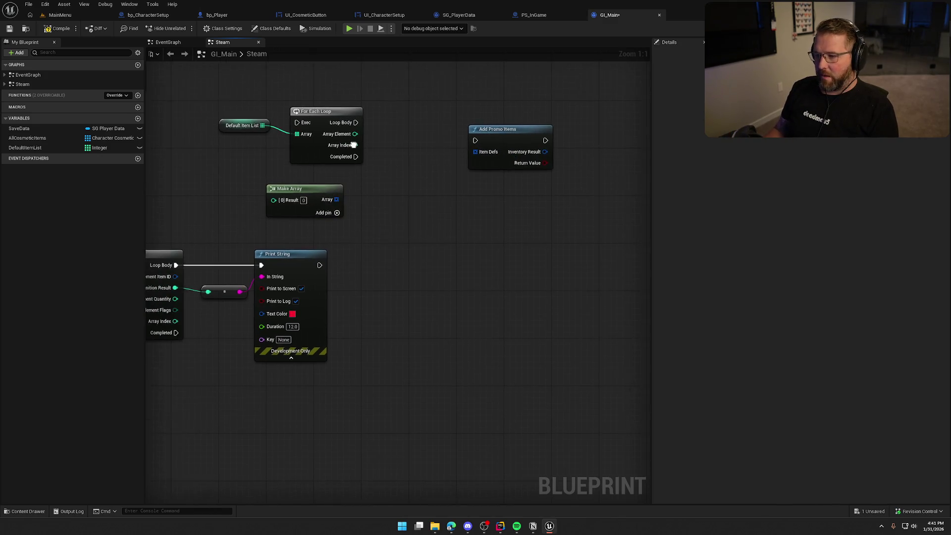
pyautogui.rightClick(367, 191)
# - Dismiss the graph's action menu and switch to SIK_SharedFile.h in Rider
pyautogui.click(388, 159)
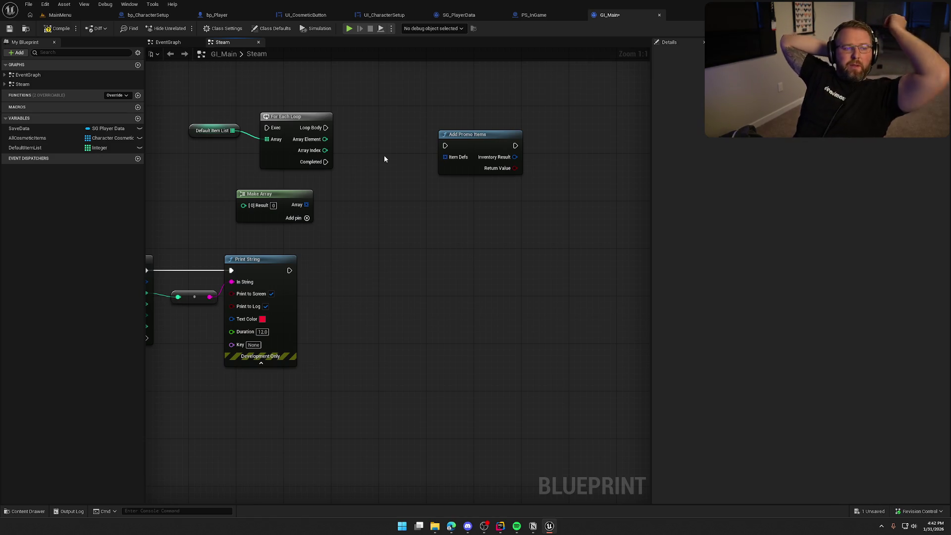
pyautogui.click(500, 526)
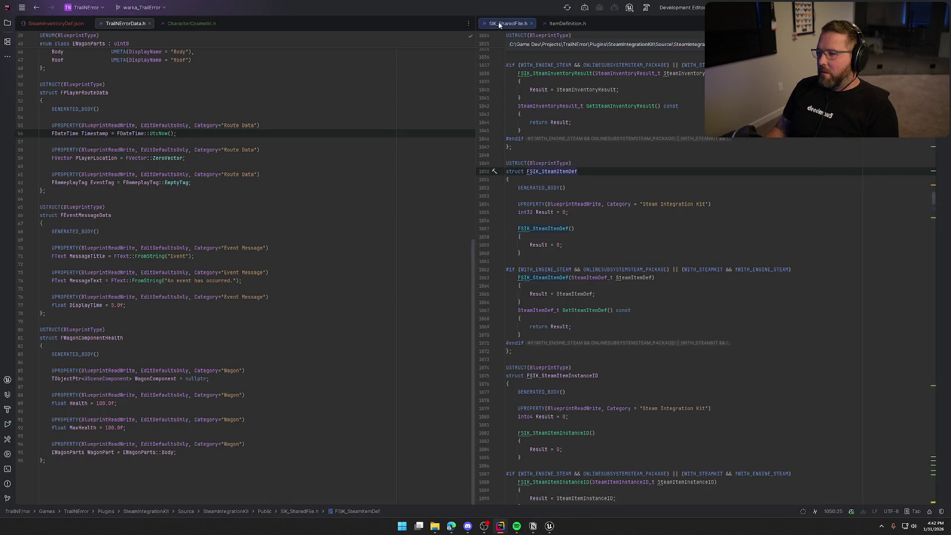
# - Add EditDefaultsOnly to the Result UPROPERTY on line 1054, then return to Unreal
pyautogui.click(604, 204)
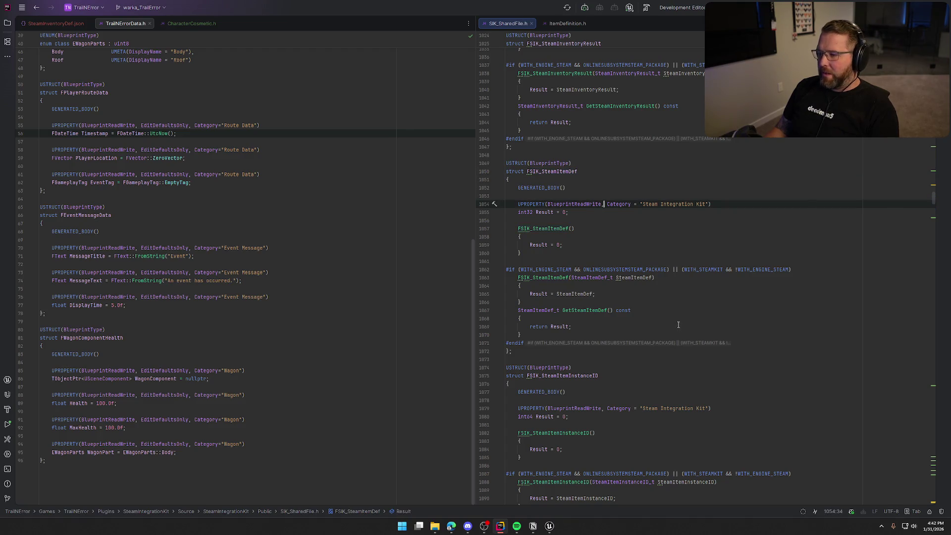
pyautogui.write('EditDef')
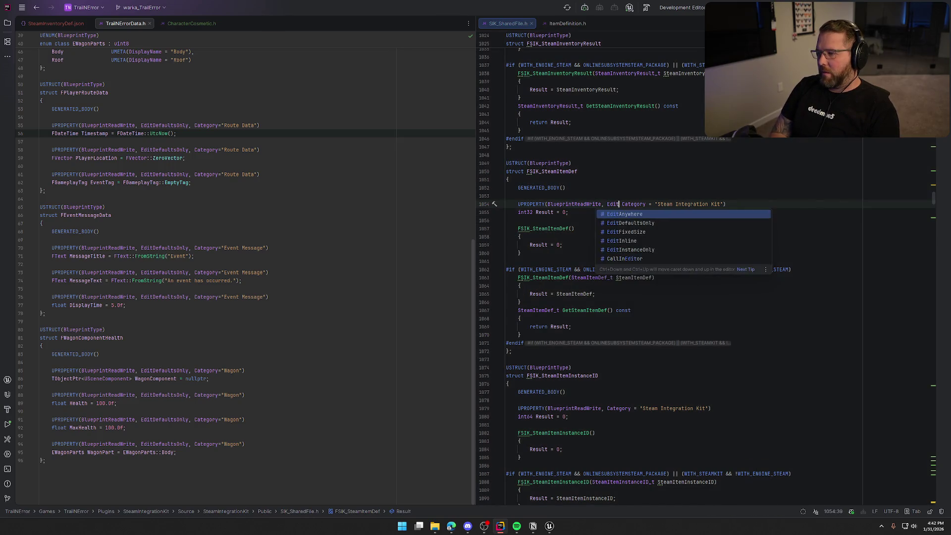
pyautogui.press('Return')
pyautogui.write(',')
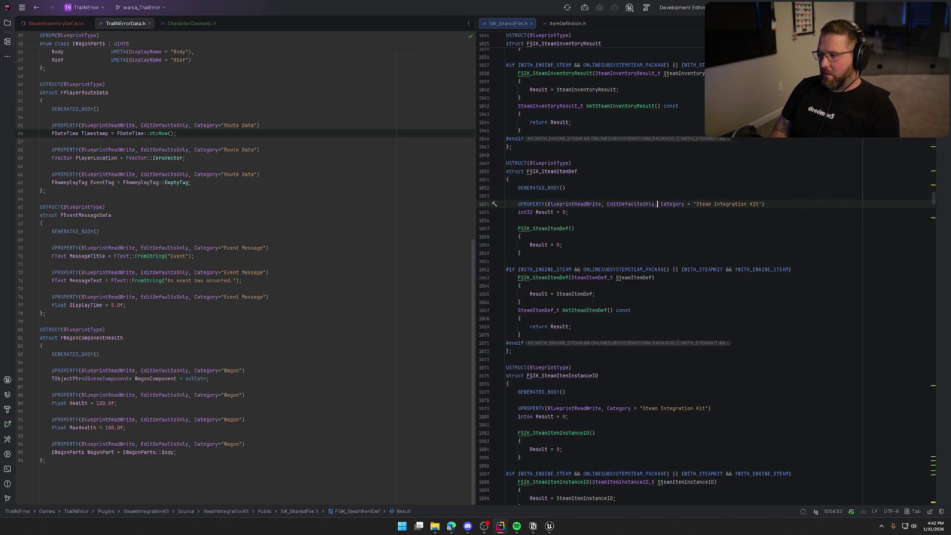
pyautogui.click(545, 529)
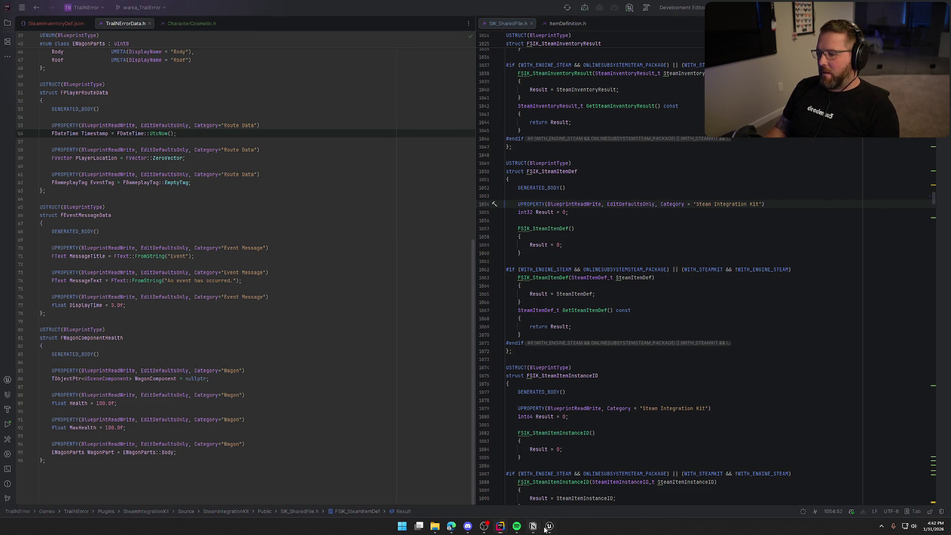
pyautogui.click(549, 529)
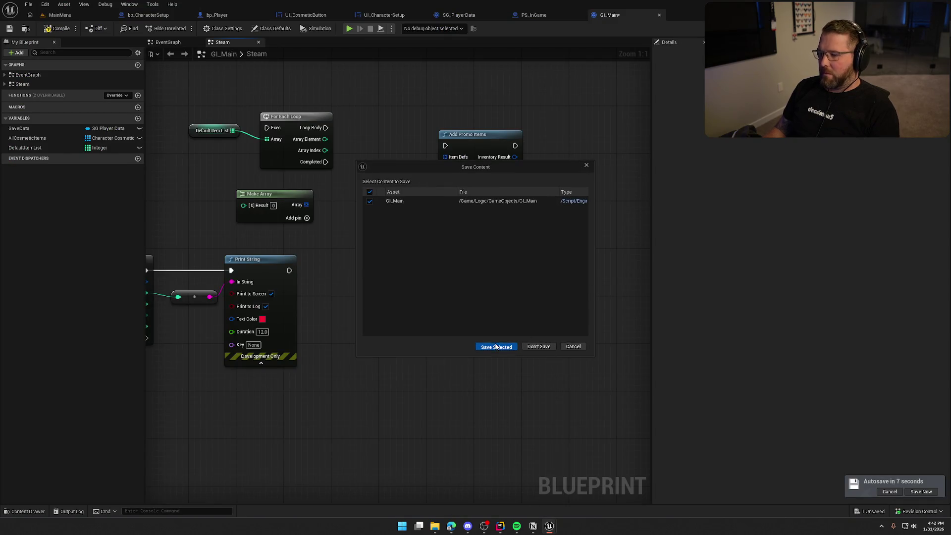
# - Answer the GI_Main save prompt, rebuild the project in Rider with Ctrl+F9, and hide the log
pyautogui.click(524, 345)
pyautogui.hotkey('alt', 'Tab')
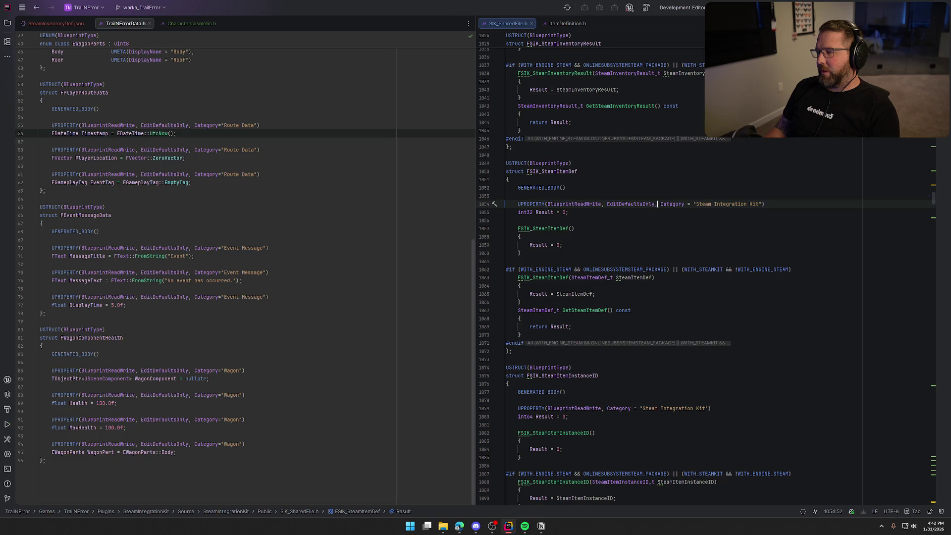
pyautogui.hotkey('ctrl', 'F9')
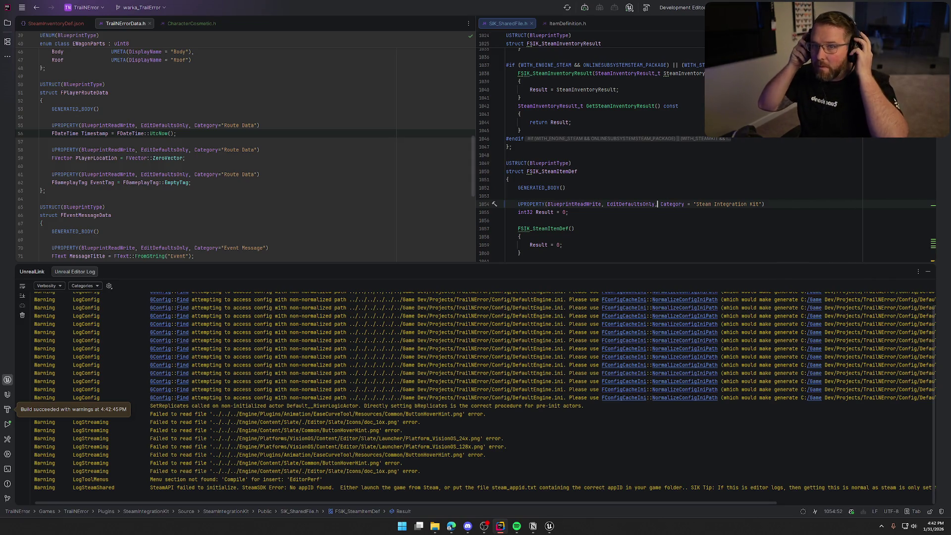
pyautogui.click(928, 274)
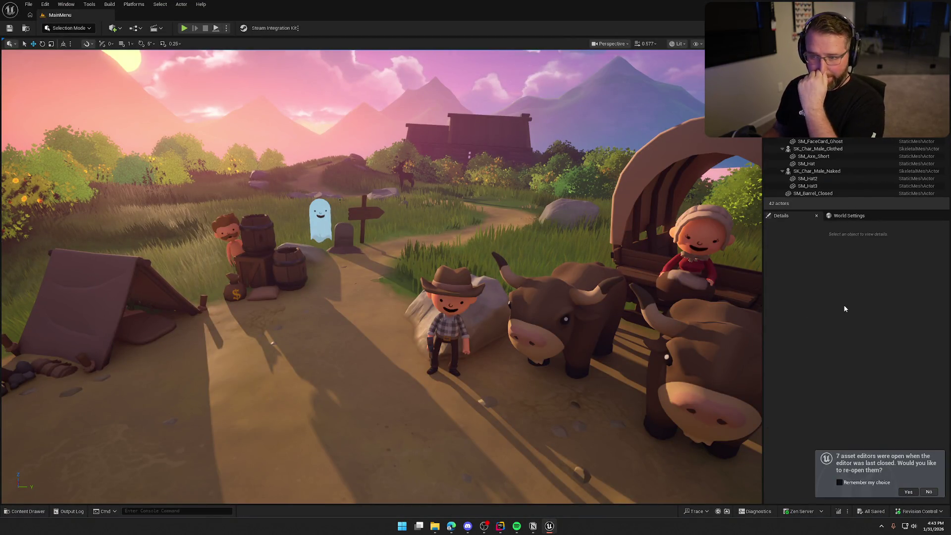
# - Reopen the blueprint editors and delete the old For Each Loop, getter and Make Array nodes in GI_Main
pyautogui.click(908, 492)
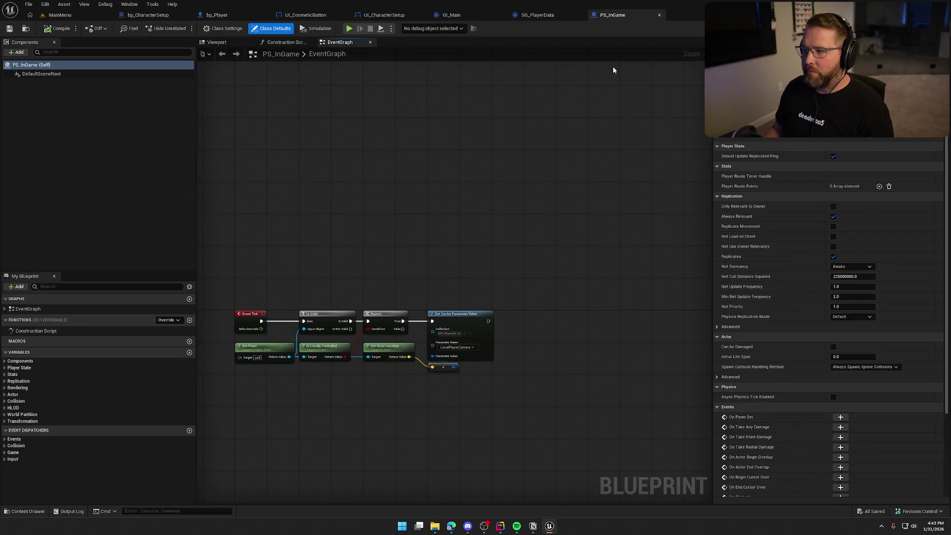
pyautogui.click(458, 15)
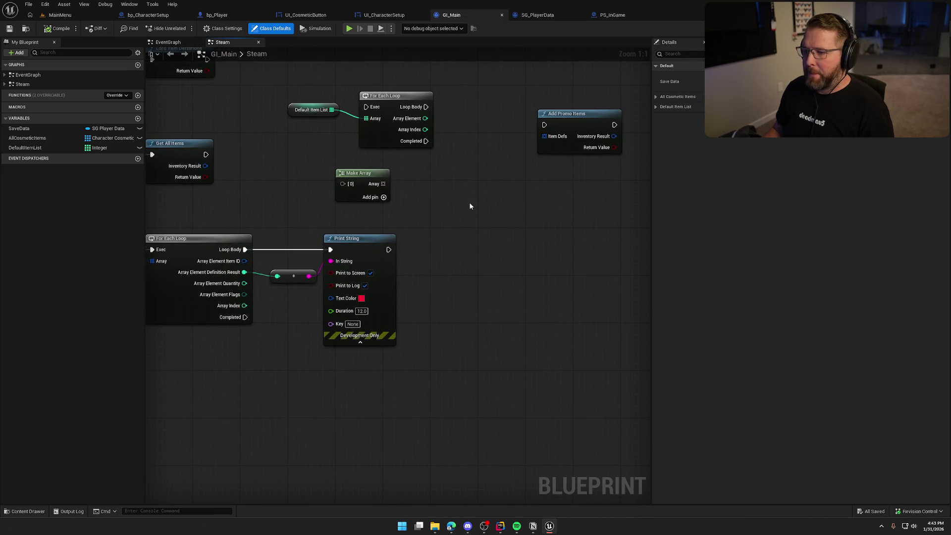
pyautogui.moveTo(280, 170); pyautogui.dragTo(438, 92)
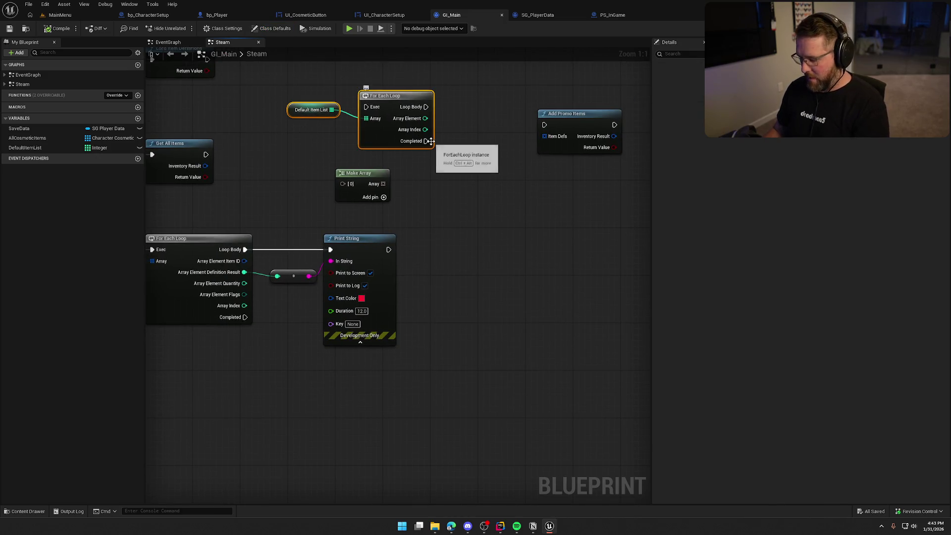
pyautogui.press('Delete')
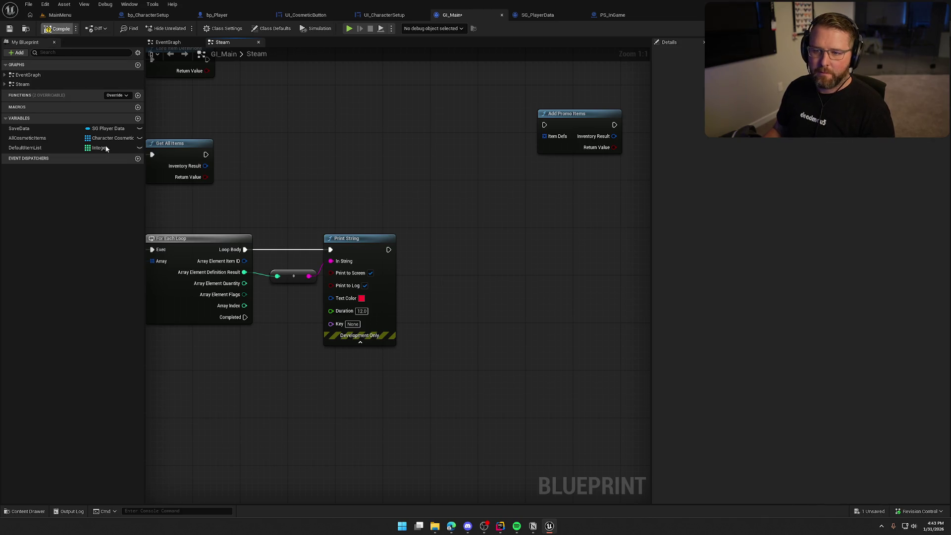
pyautogui.click(105, 149)
# - Change DefaultItemList's type to SIK Steam Item Def and compile GI_Main
pyautogui.write('sik')
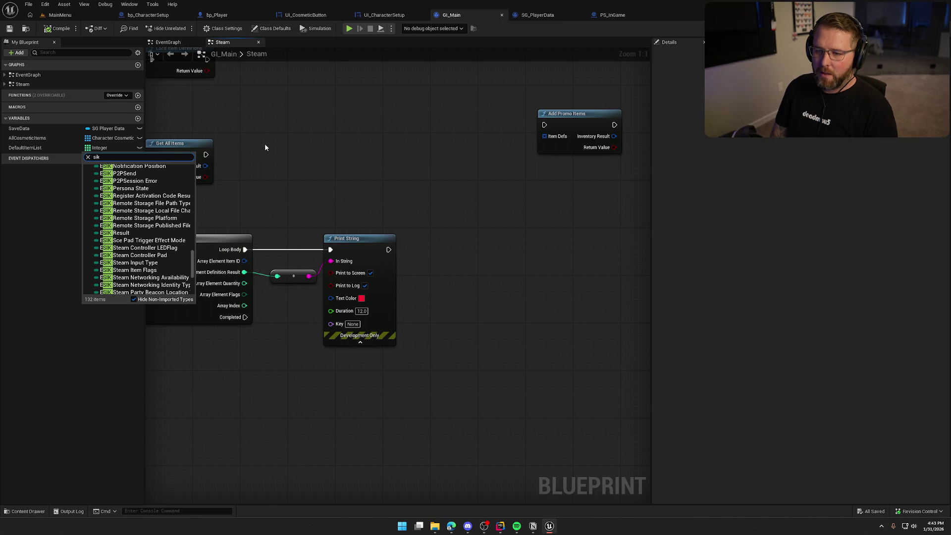
pyautogui.write(' steam')
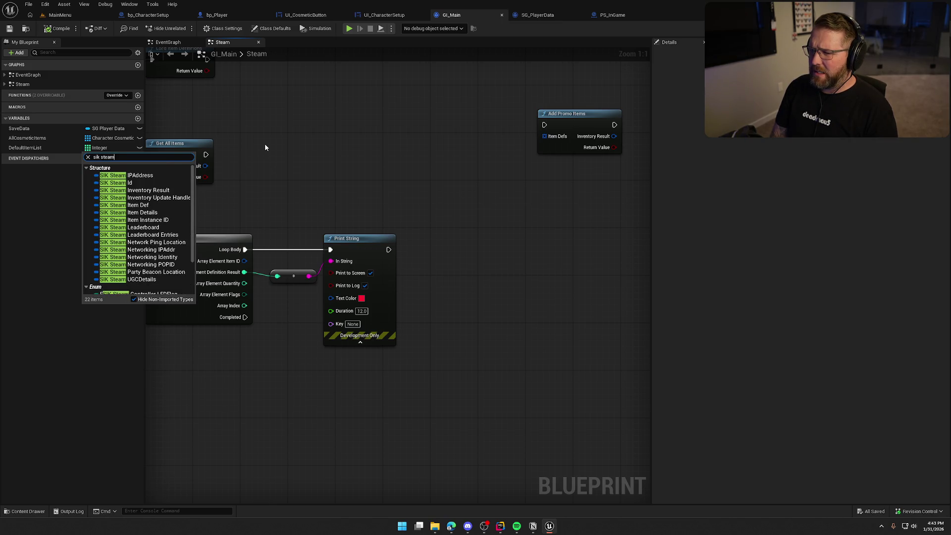
pyautogui.write(' item')
pyautogui.click(162, 171)
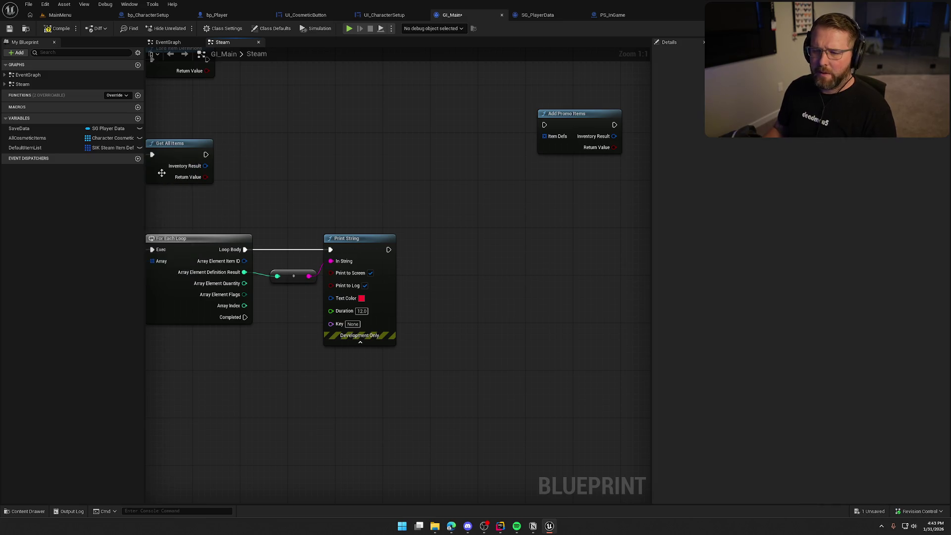
pyautogui.click(58, 30)
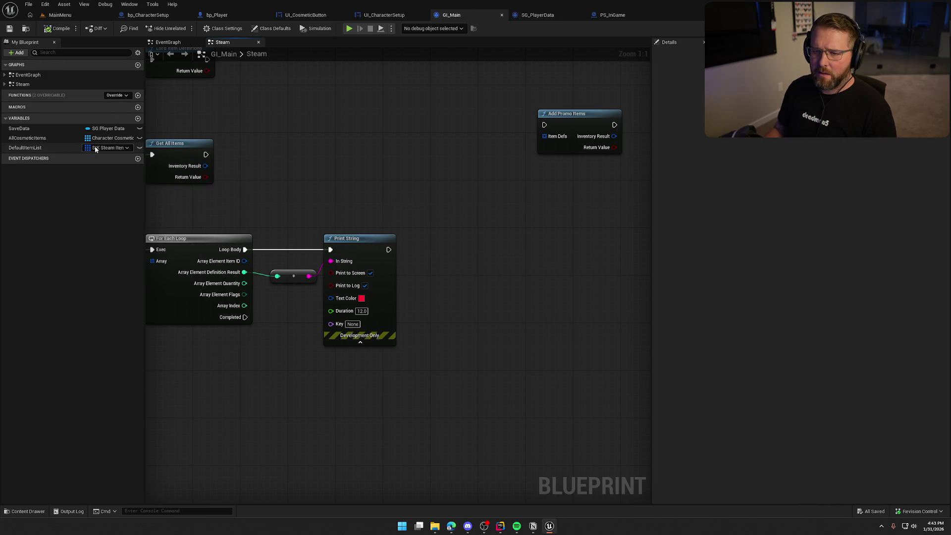
# - Give DefaultItemList two default entries, then search Windows for P4V
pyautogui.click(52, 147)
pyautogui.click(662, 297)
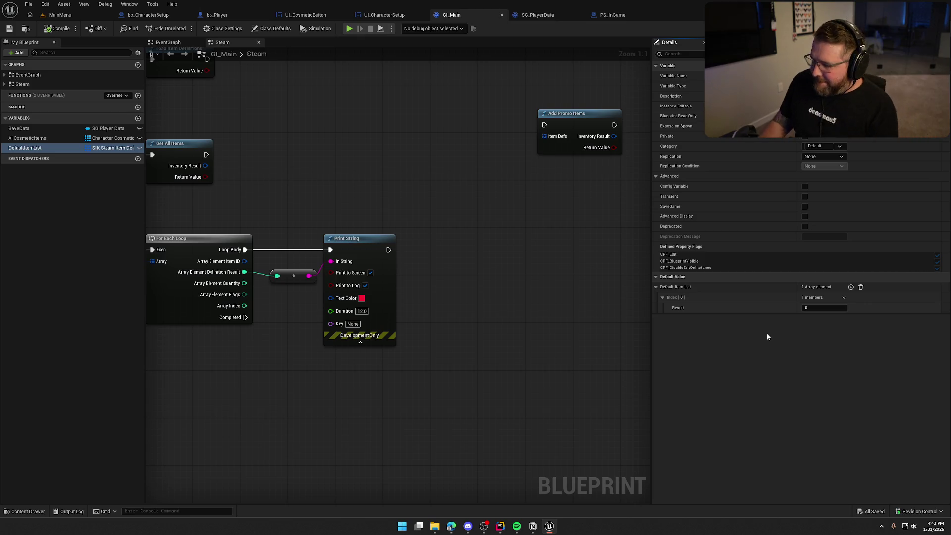
pyautogui.click(851, 287)
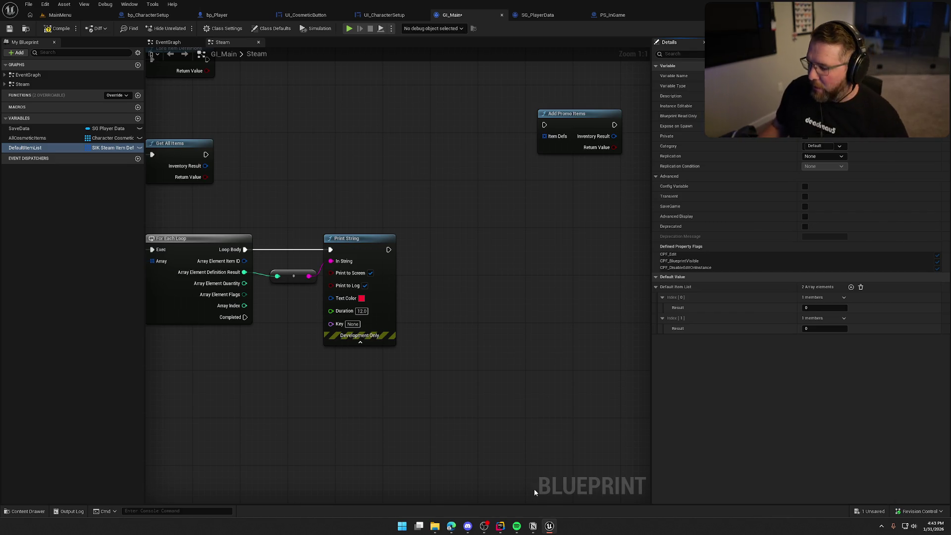
pyautogui.press('super')
pyautogui.write('p4v')
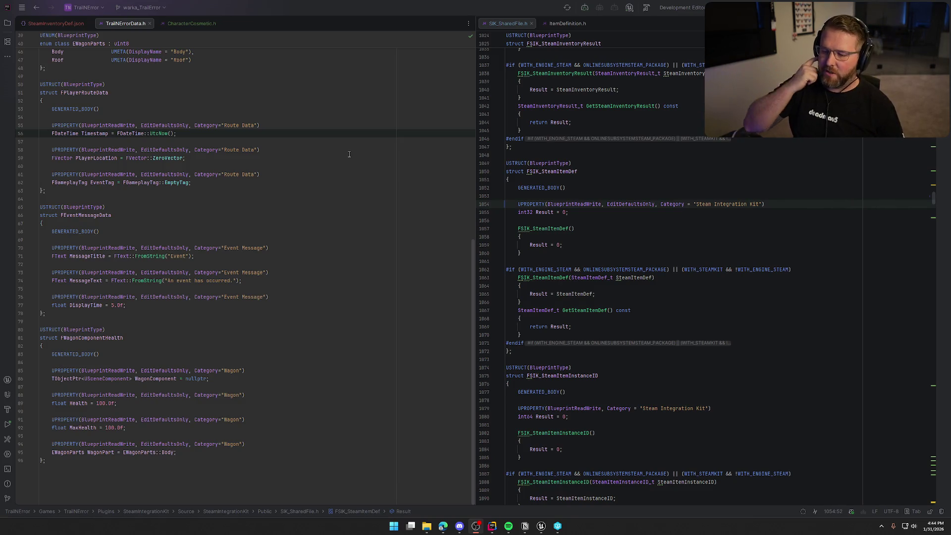
# - Go from the FSIK_SteamItemDef code back to GI_Main's Steam graph in Unreal
pyautogui.hotkey('alt', 'Tab')
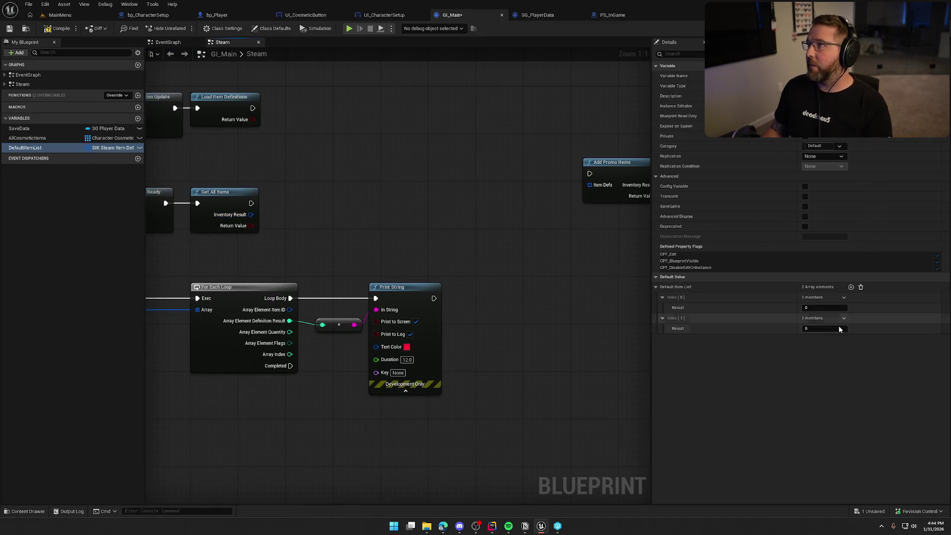
# - Recheck the item definition code, then set the first two default entries to 1000 and 1001
pyautogui.moveTo(491, 528)
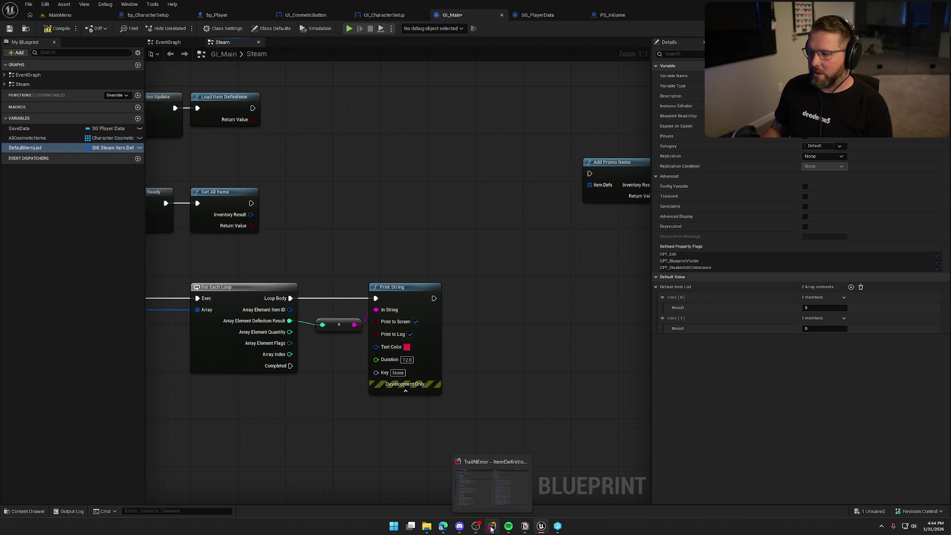
pyautogui.click(491, 528)
pyautogui.hotkey('alt', 'Tab')
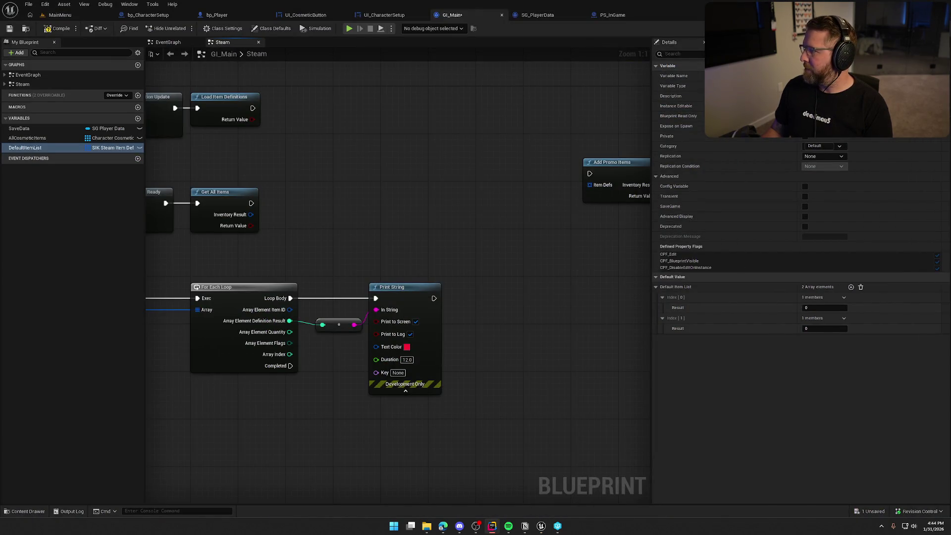
pyautogui.click(822, 307)
pyautogui.write('1000')
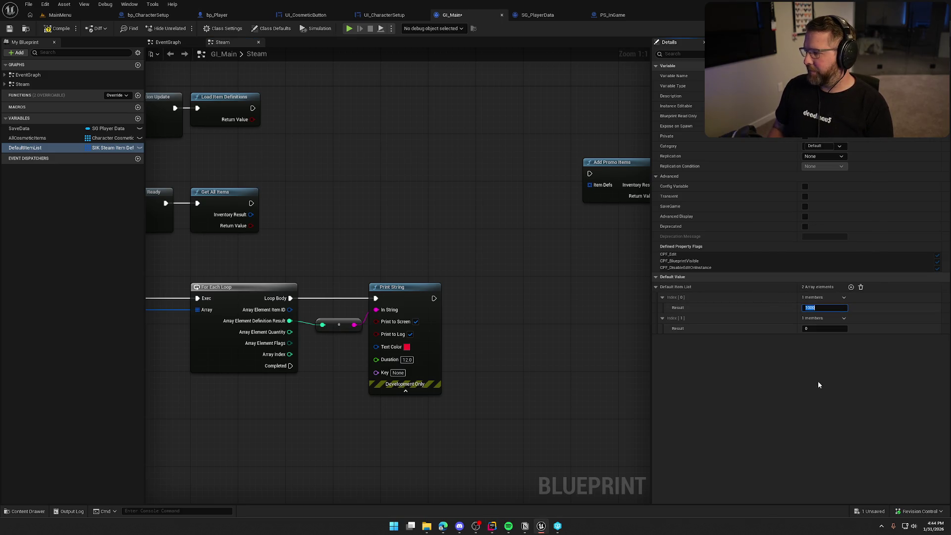
pyautogui.press('Tab')
pyautogui.write('100')
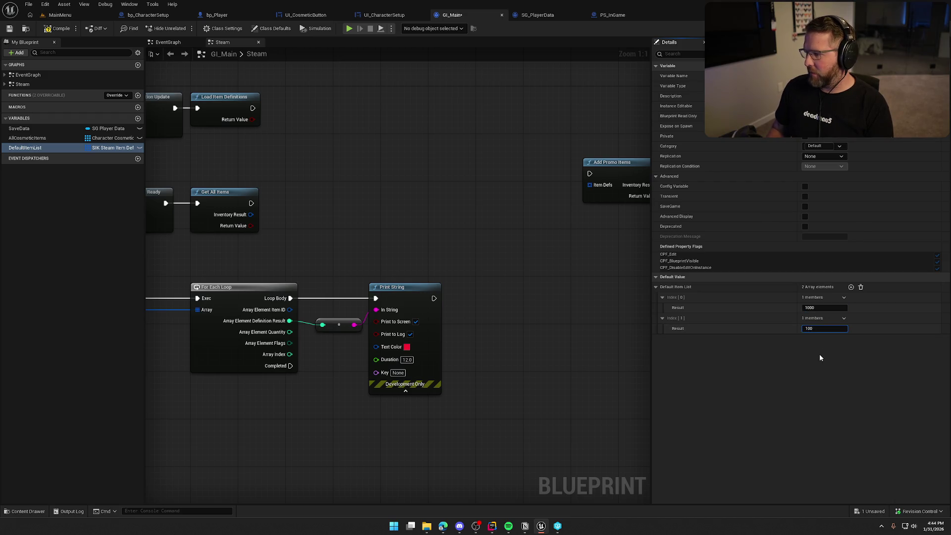
pyautogui.write('1')
pyautogui.press('Return')
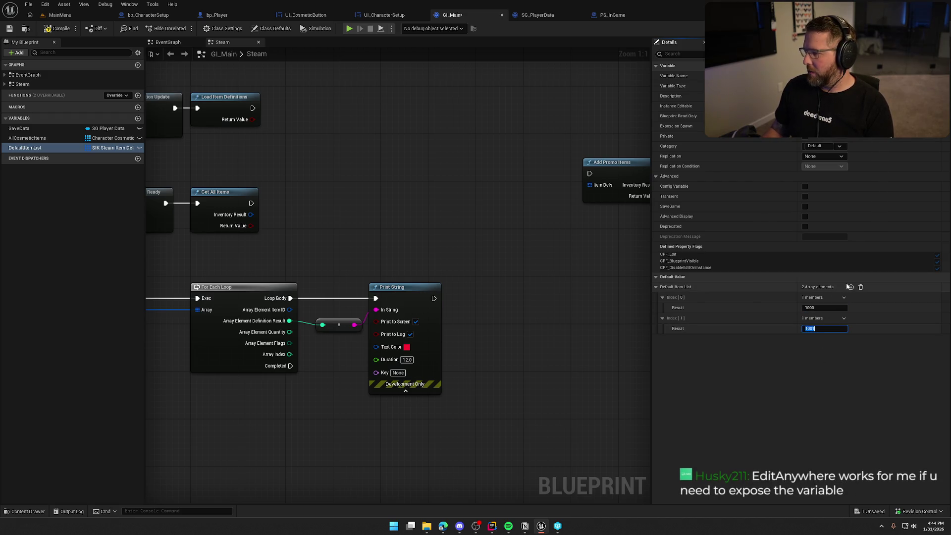
# - Add two more default entries with ids 3000 and 3001 and save GI_Main
pyautogui.click(849, 286)
pyautogui.click(823, 349)
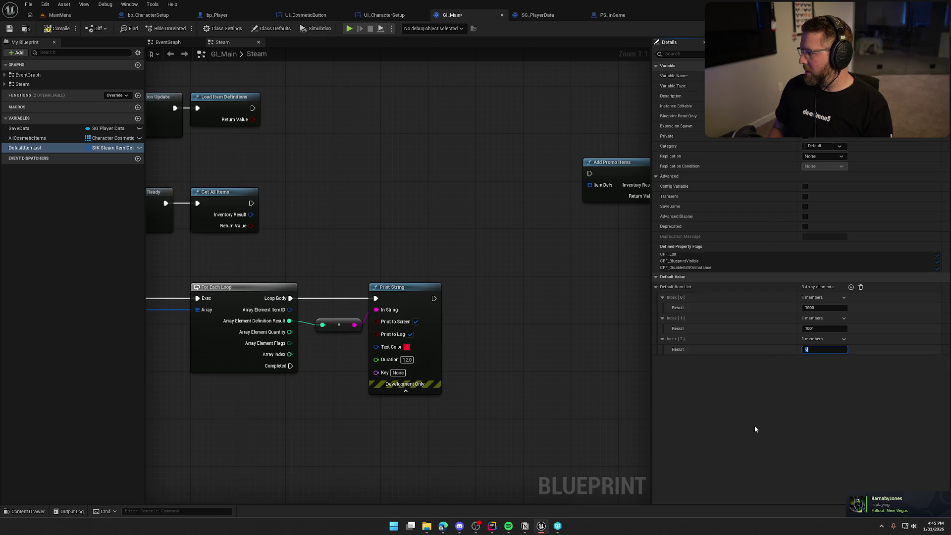
pyautogui.write('50')
pyautogui.press('BackSpace')
pyautogui.press('BackSpace')
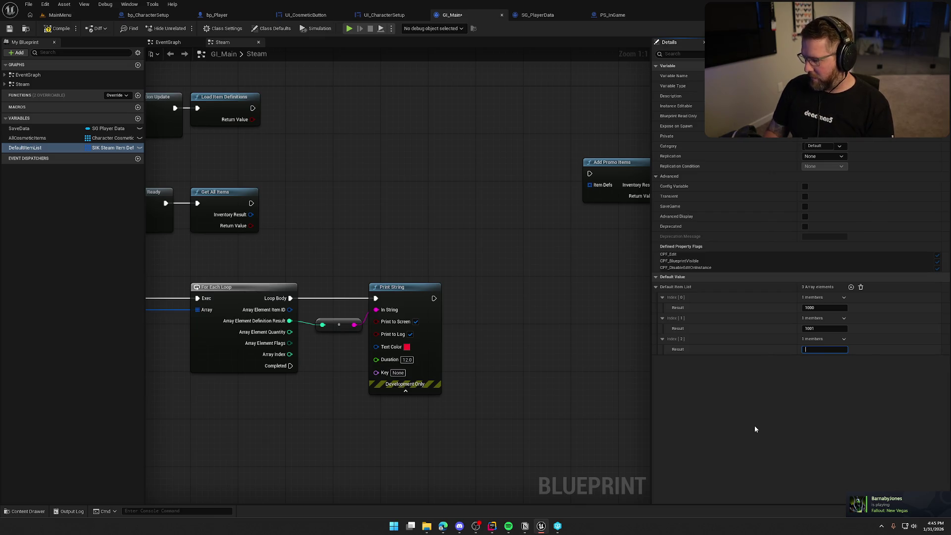
pyautogui.write('5000')
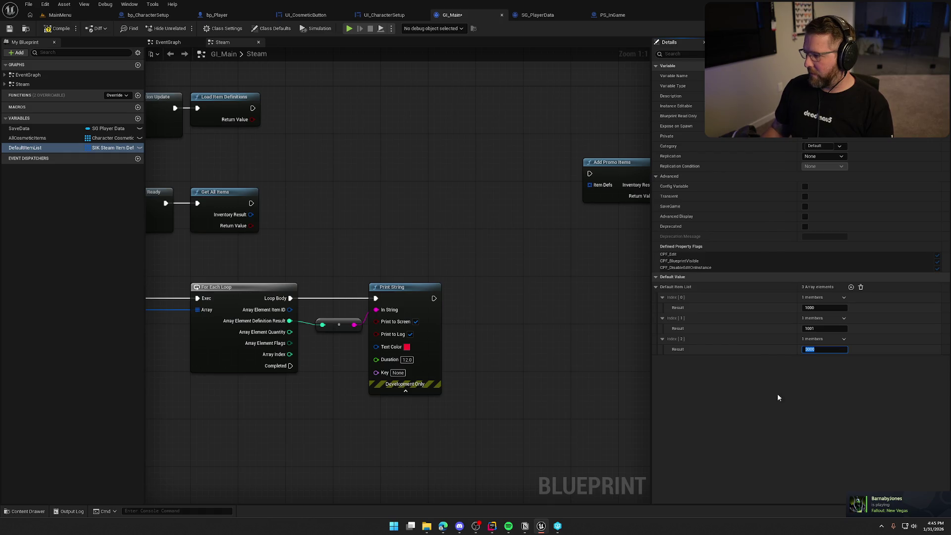
pyautogui.press('Return')
pyautogui.click(851, 287)
pyautogui.write('3000')
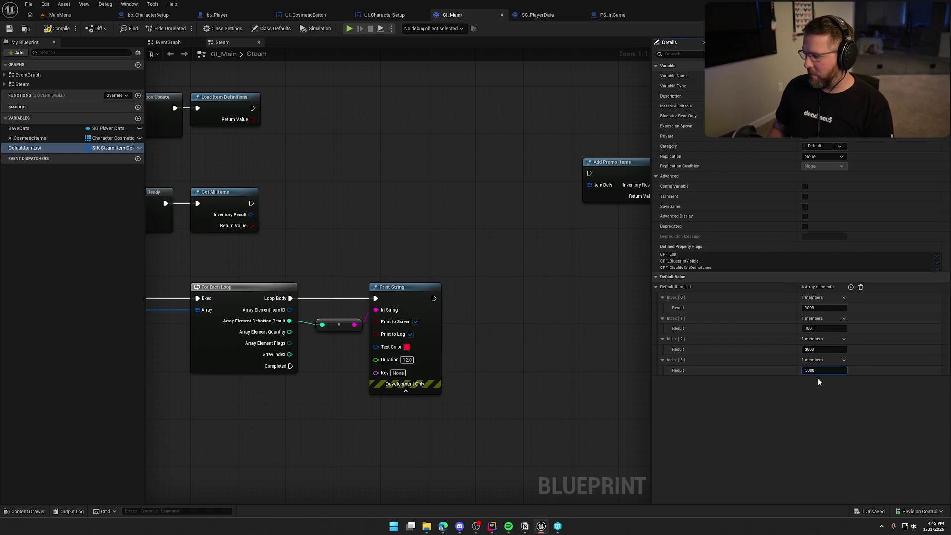
pyautogui.press('BackSpace')
pyautogui.write('1')
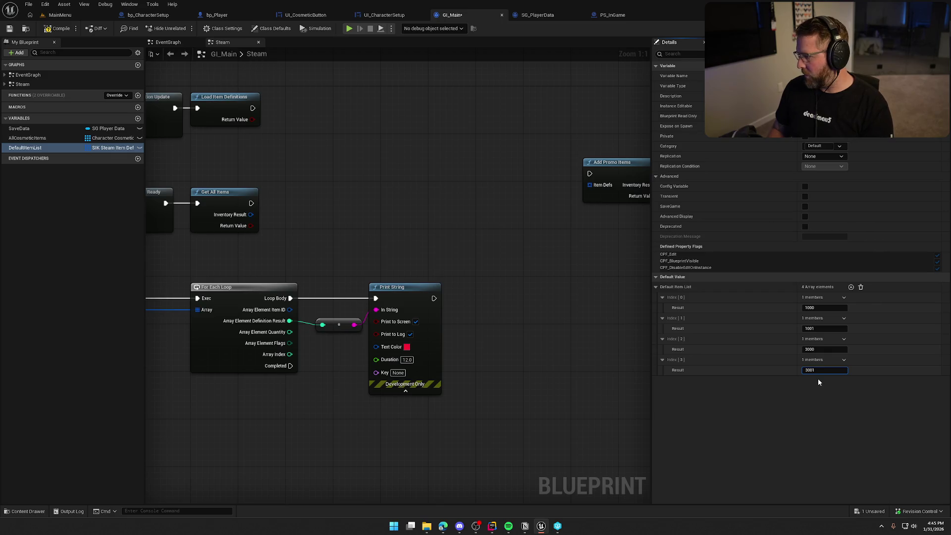
pyautogui.press('Return')
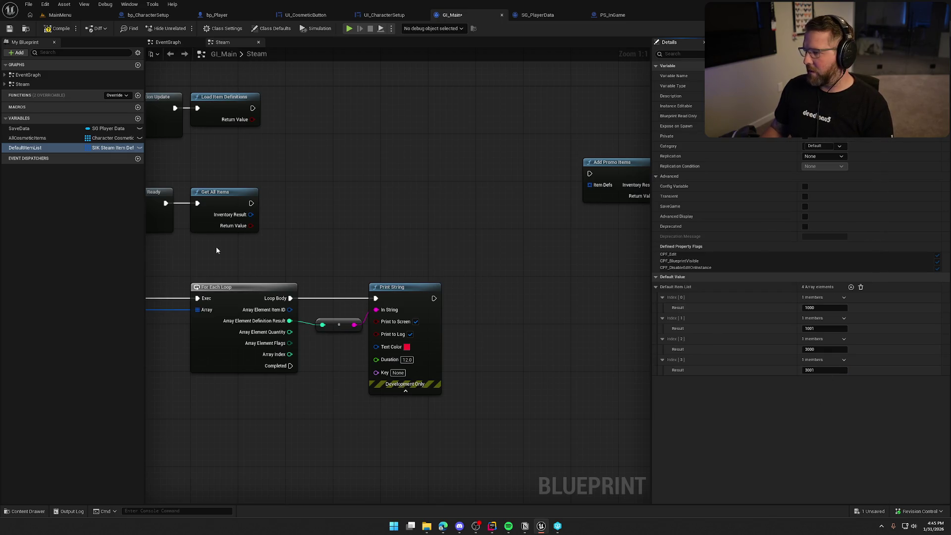
pyautogui.hotkey('ctrl', 's')
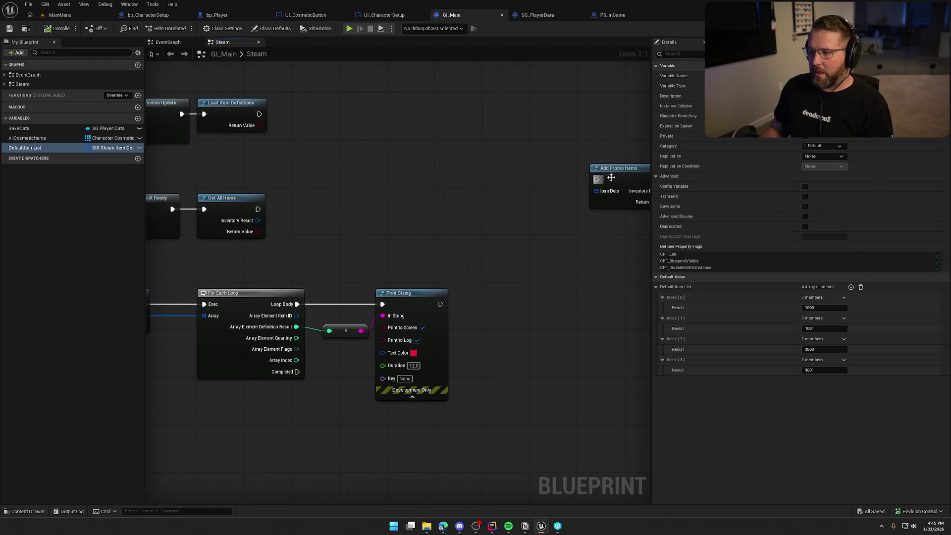
# - Place a Default Item List getter and wire it into Add Promo Items' Item Defs
pyautogui.moveTo(602, 178); pyautogui.dragTo(559, 178)
pyautogui.moveTo(30, 148); pyautogui.dragTo(297, 184)
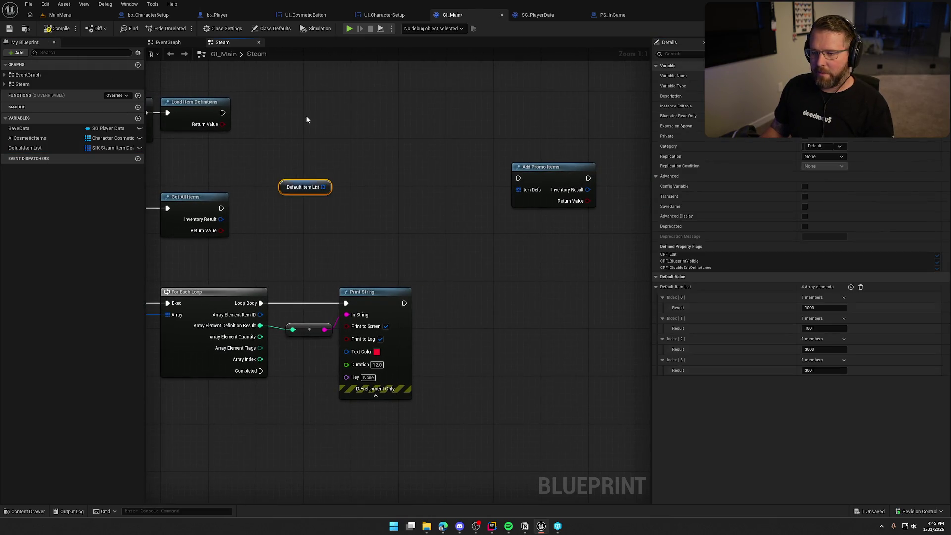
pyautogui.moveTo(415, 156)
pyautogui.mouseDown()
pyautogui.moveTo(509, 177)
pyautogui.moveTo(440, 212)
pyautogui.mouseUp()
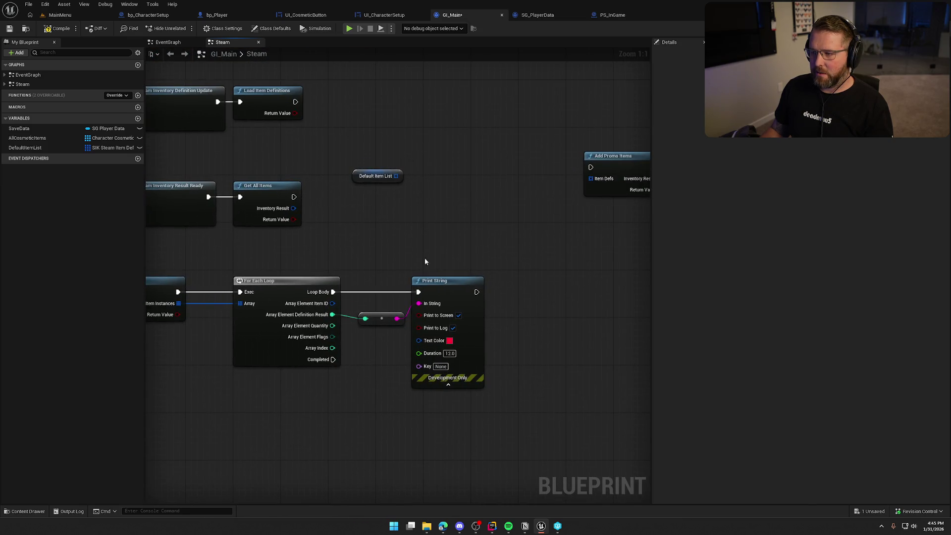
pyautogui.moveTo(397, 176)
pyautogui.mouseDown()
pyautogui.moveTo(589, 178)
pyautogui.moveTo(294, 196)
pyautogui.mouseUp()
# - Run Add Promo Items after Get All Items and line the nodes up beside it
pyautogui.click(387, 170)
pyautogui.moveTo(387, 171)
pyautogui.mouseDown()
pyautogui.moveTo(609, 208)
pyautogui.moveTo(621, 196)
pyautogui.moveTo(619, 141)
pyautogui.moveTo(614, 160)
pyautogui.moveTo(354, 200)
pyautogui.mouseUp()
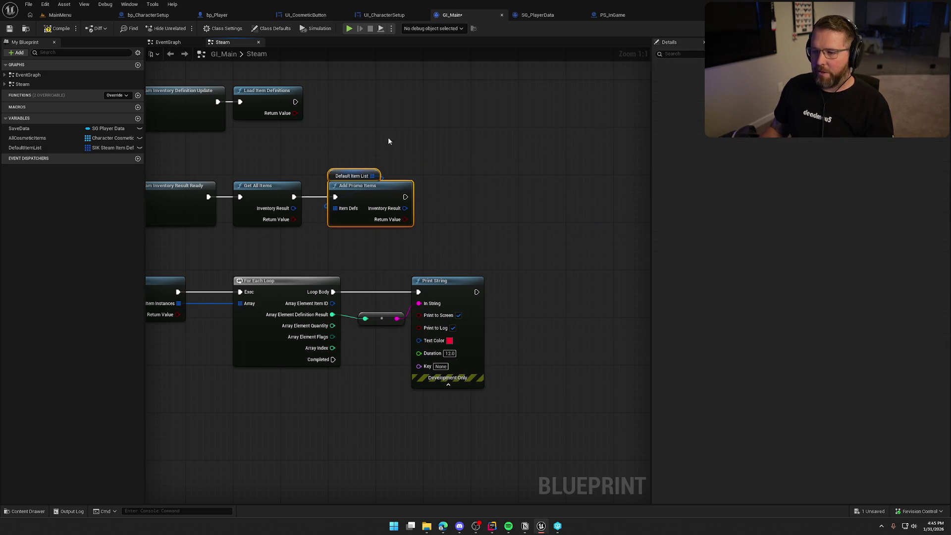
pyautogui.click(388, 137)
pyautogui.moveTo(408, 134); pyautogui.dragTo(458, 116)
pyautogui.moveTo(589, 165)
pyautogui.mouseDown()
pyautogui.moveTo(530, 180)
pyautogui.moveTo(517, 163)
pyautogui.moveTo(347, 74)
pyautogui.moveTo(545, 236)
pyautogui.moveTo(550, 201)
pyautogui.moveTo(507, 120)
pyautogui.moveTo(552, 152)
pyautogui.mouseUp()
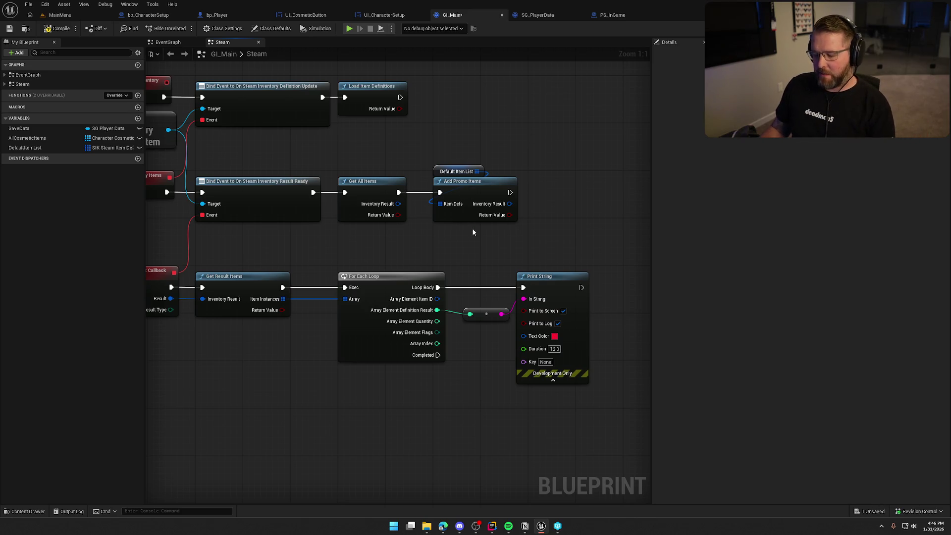
# - Move Add Promo Items and its Default Item List getter below the For Each Loop row
pyautogui.moveTo(439, 159); pyautogui.dragTo(467, 211)
pyautogui.moveTo(466, 211); pyautogui.dragTo(342, 431)
pyautogui.moveTo(337, 253)
pyautogui.mouseDown()
pyautogui.moveTo(342, 326)
pyautogui.moveTo(331, 313)
pyautogui.mouseUp()
pyautogui.moveTo(365, 350); pyautogui.dragTo(307, 262)
pyautogui.moveTo(376, 270); pyautogui.dragTo(412, 270)
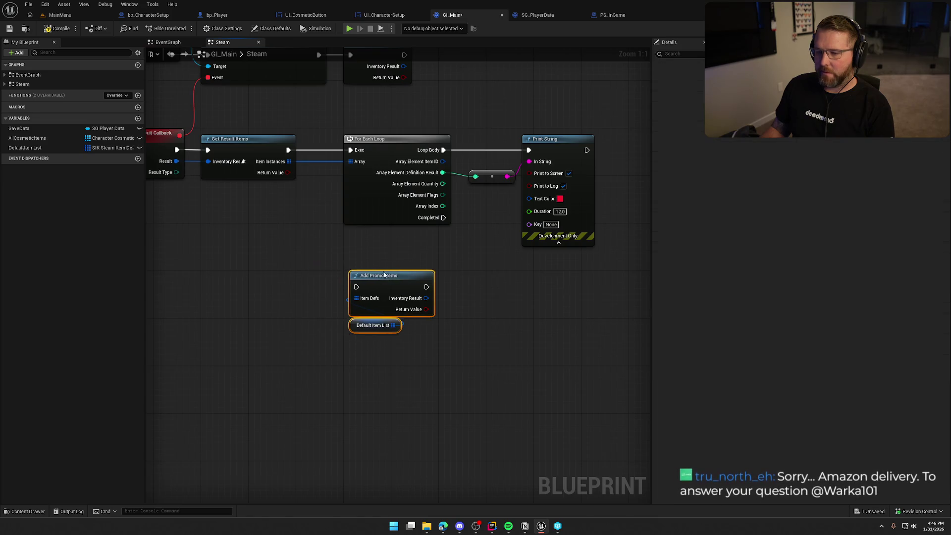
pyautogui.click(449, 255)
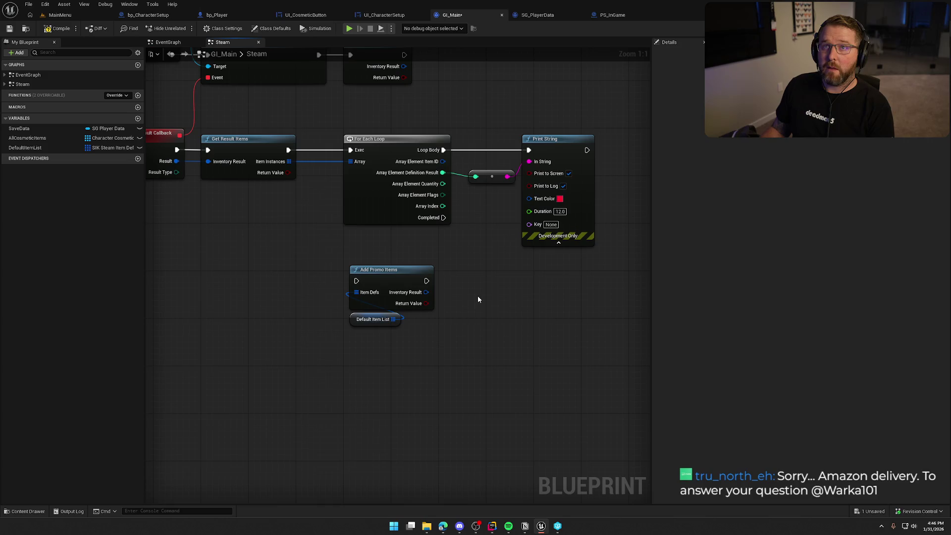
# - Shift the promo nodes further left and zoom out to recenter the graph
pyautogui.moveTo(456, 295)
pyautogui.mouseDown()
pyautogui.moveTo(454, 325)
pyautogui.moveTo(525, 326)
pyautogui.moveTo(497, 277)
pyautogui.moveTo(482, 280)
pyautogui.moveTo(496, 281)
pyautogui.mouseUp()
pyautogui.moveTo(461, 347)
pyautogui.mouseDown()
pyautogui.moveTo(369, 262)
pyautogui.moveTo(340, 272)
pyautogui.mouseUp()
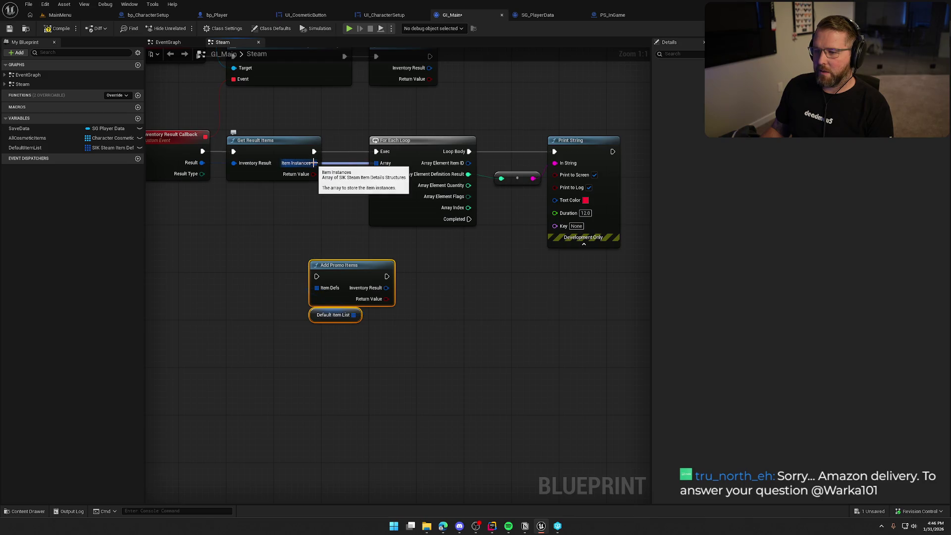
pyautogui.moveTo(359, 236); pyautogui.dragTo(311, 236)
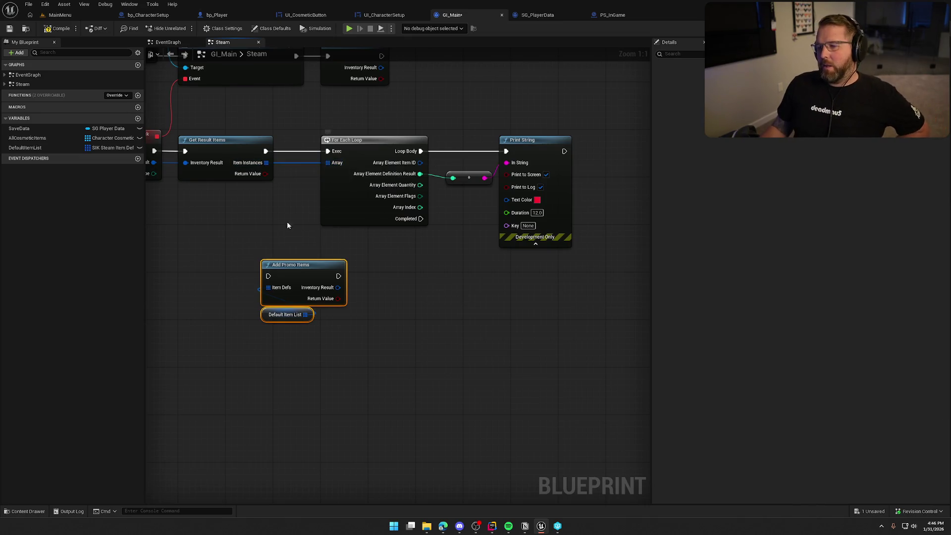
pyautogui.scroll(-1, 289, 218)
pyautogui.moveTo(290, 219)
pyautogui.mouseDown()
pyautogui.moveTo(362, 205)
pyautogui.moveTo(327, 208)
pyautogui.mouseUp()
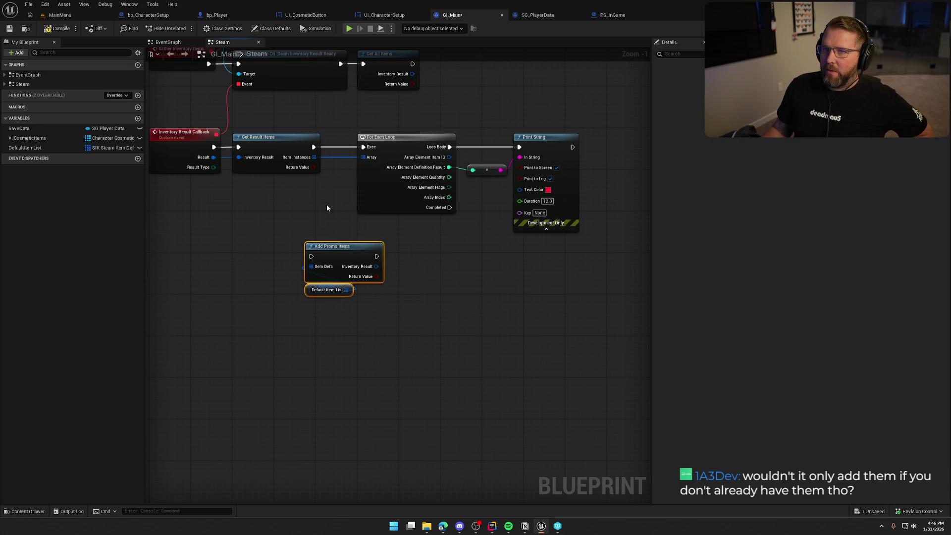
pyautogui.click(326, 205)
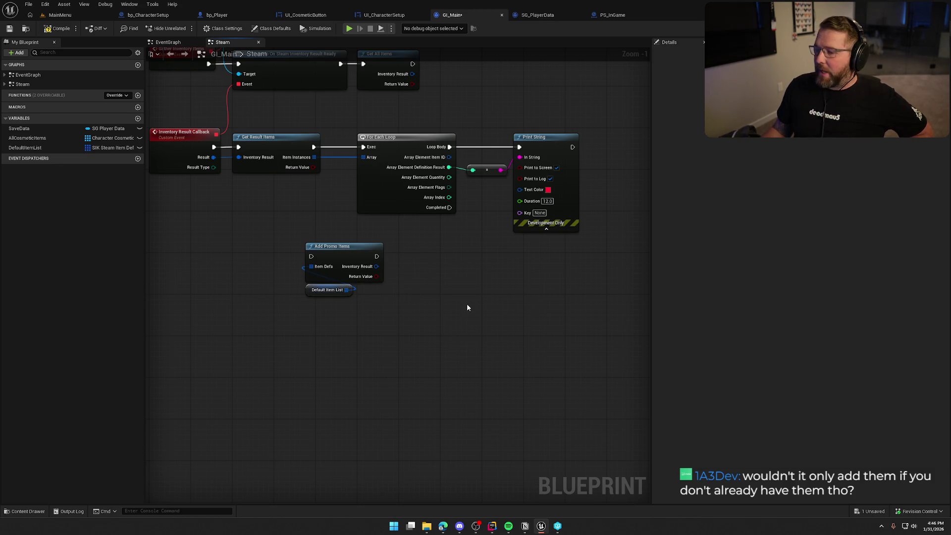
# - Reselect Add Promo Items together with its Default Item List getter
pyautogui.moveTo(412, 323)
pyautogui.mouseDown()
pyautogui.moveTo(276, 233)
pyautogui.moveTo(307, 248)
pyautogui.moveTo(411, 331)
pyautogui.moveTo(245, 223)
pyautogui.moveTo(431, 332)
pyautogui.mouseUp()
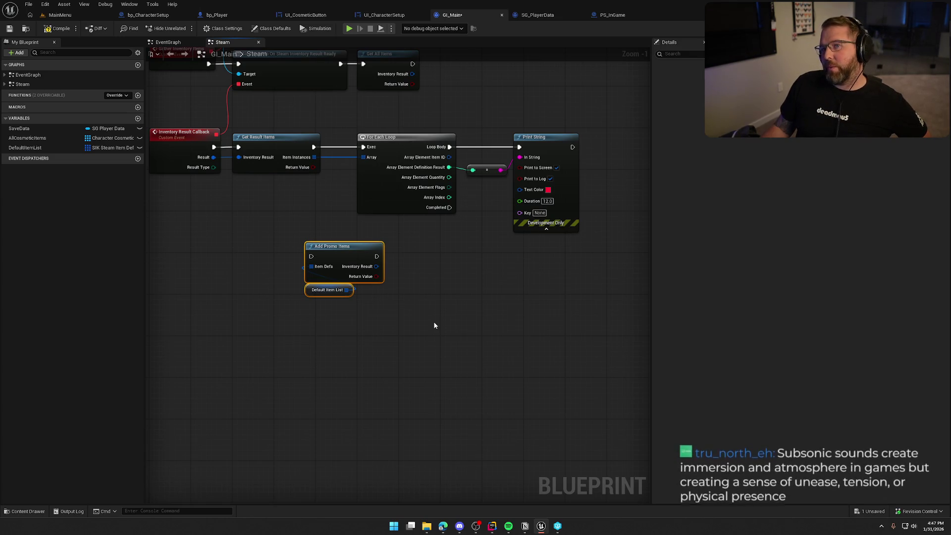
pyautogui.moveTo(274, 225); pyautogui.dragTo(416, 319)
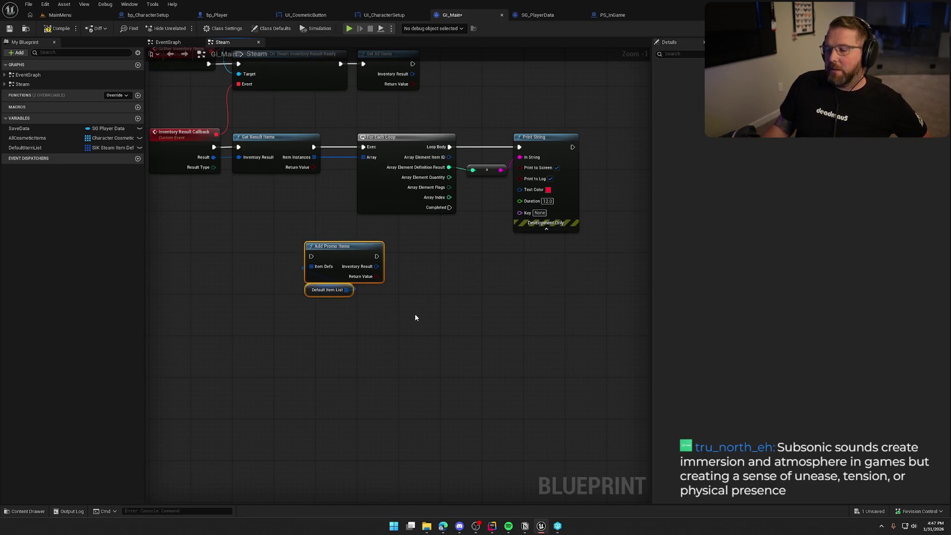
pyautogui.click(292, 238)
pyautogui.moveTo(287, 225)
pyautogui.mouseDown()
pyautogui.moveTo(415, 336)
pyautogui.moveTo(409, 352)
pyautogui.moveTo(408, 343)
pyautogui.mouseUp()
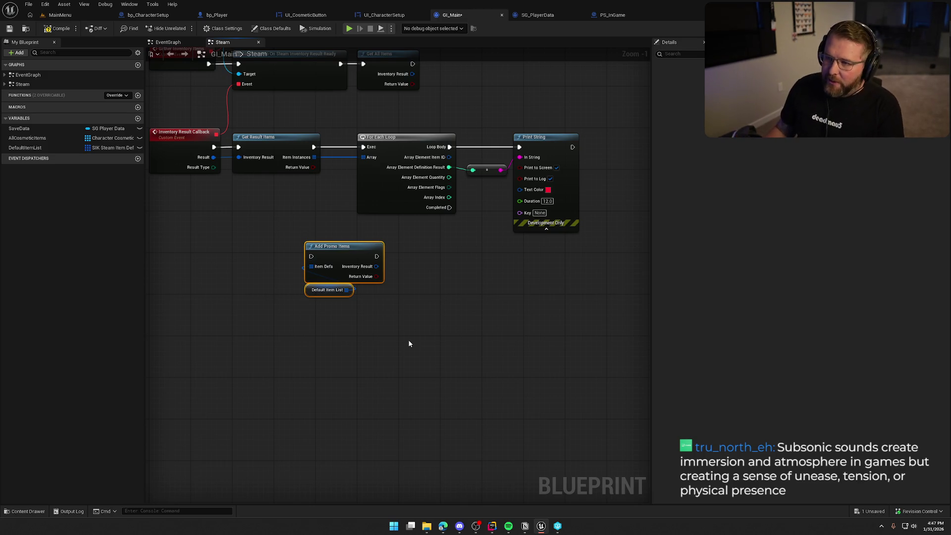
pyautogui.press('Home')
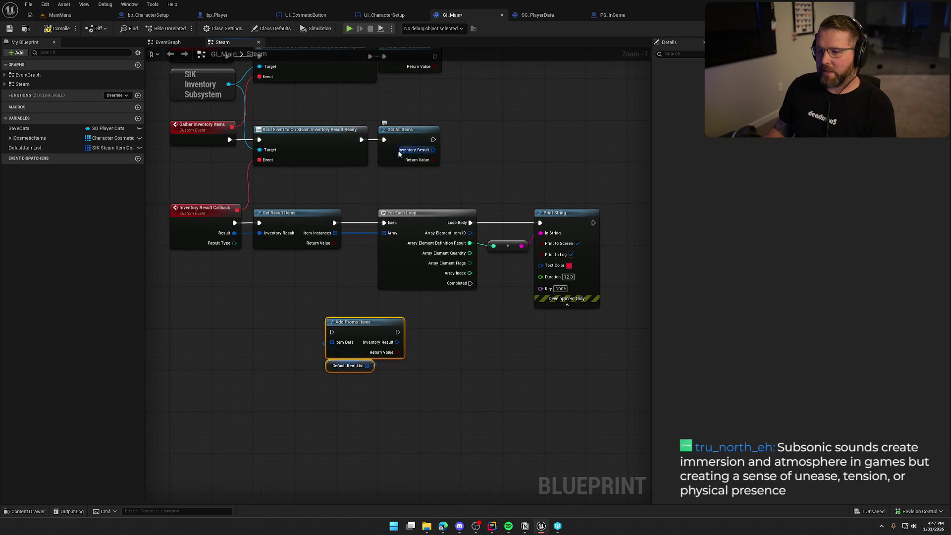
pyautogui.moveTo(190, 191); pyautogui.dragTo(596, 299)
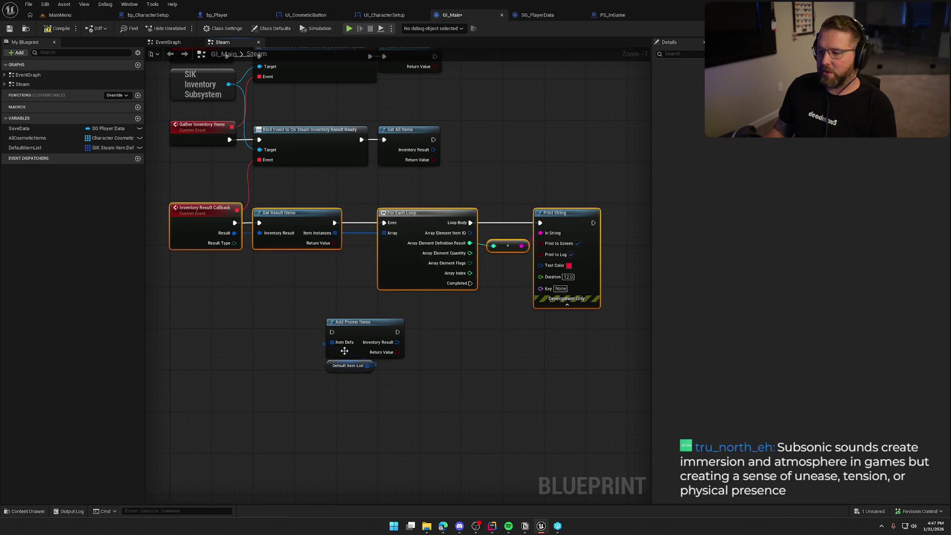
pyautogui.click(304, 257)
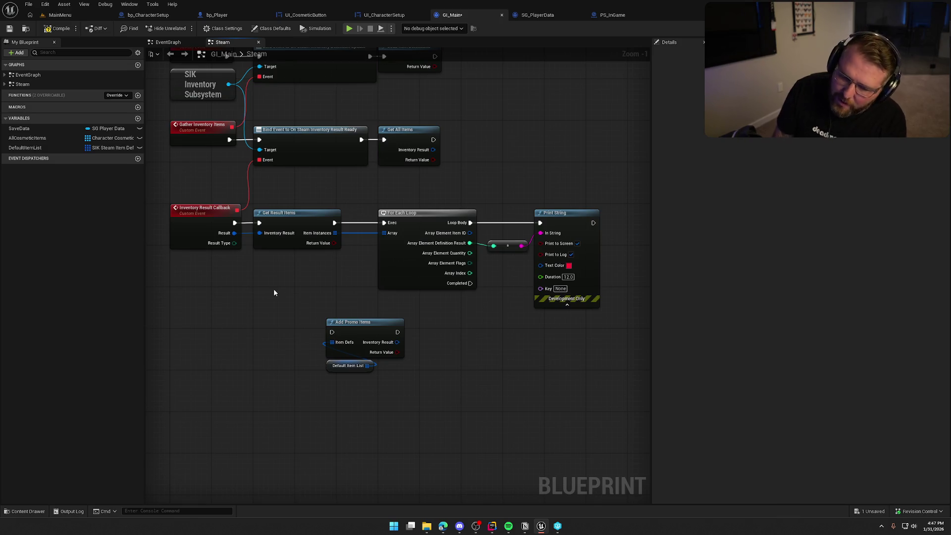
pyautogui.moveTo(274, 289)
pyautogui.mouseDown()
pyautogui.moveTo(281, 296)
pyautogui.moveTo(244, 286)
pyautogui.moveTo(276, 290)
pyautogui.moveTo(282, 261)
pyautogui.mouseUp()
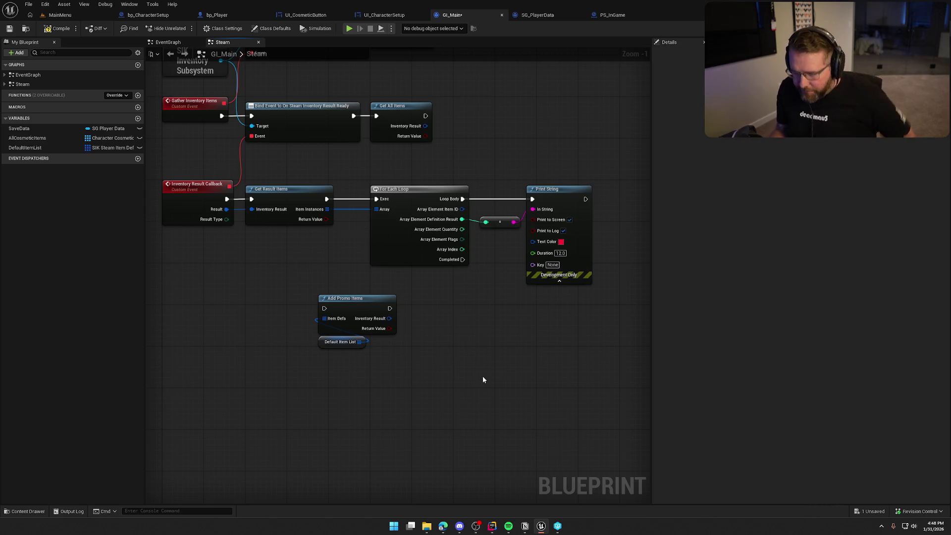
pyautogui.moveTo(420, 370); pyautogui.dragTo(283, 281)
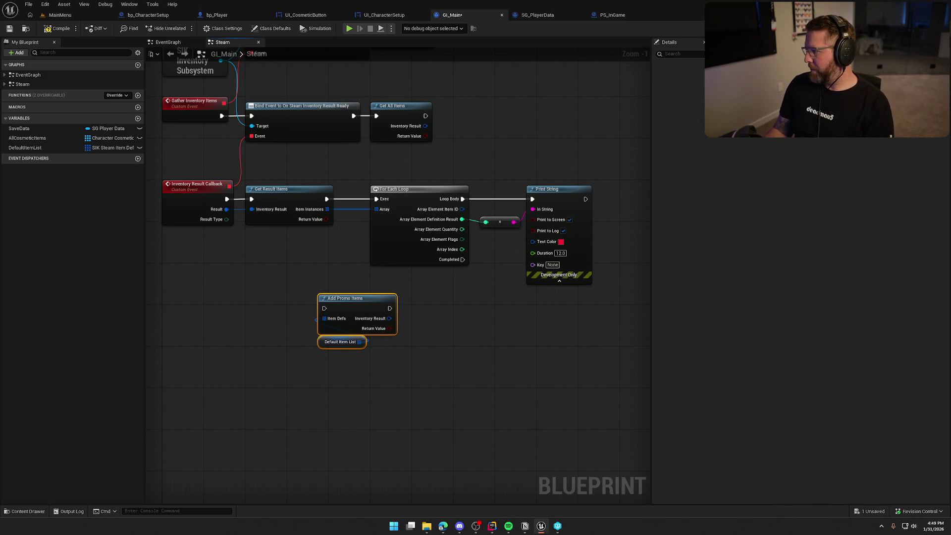
# - Bring the Steam Inventory Service documentation window over the editor and maximize it
pyautogui.hotkey('alt', 'Tab')
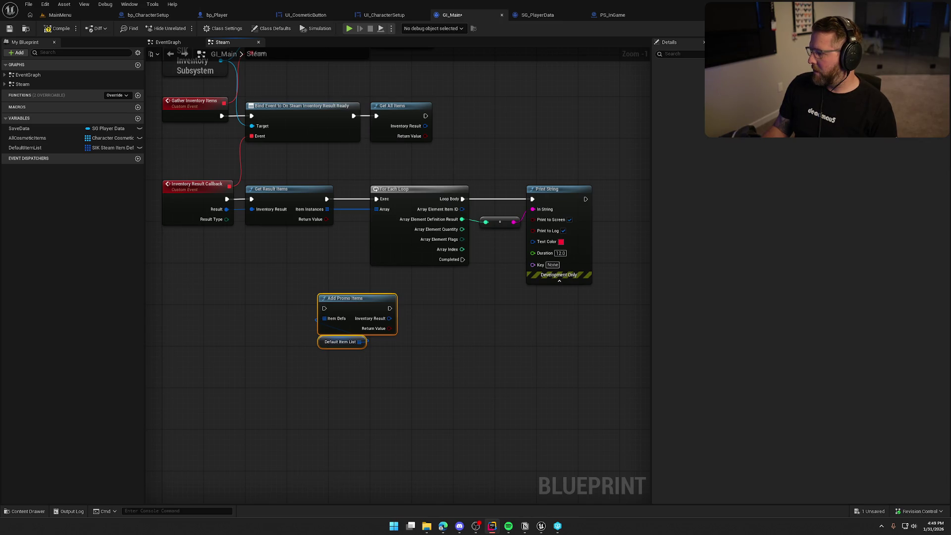
pyautogui.click(511, 384)
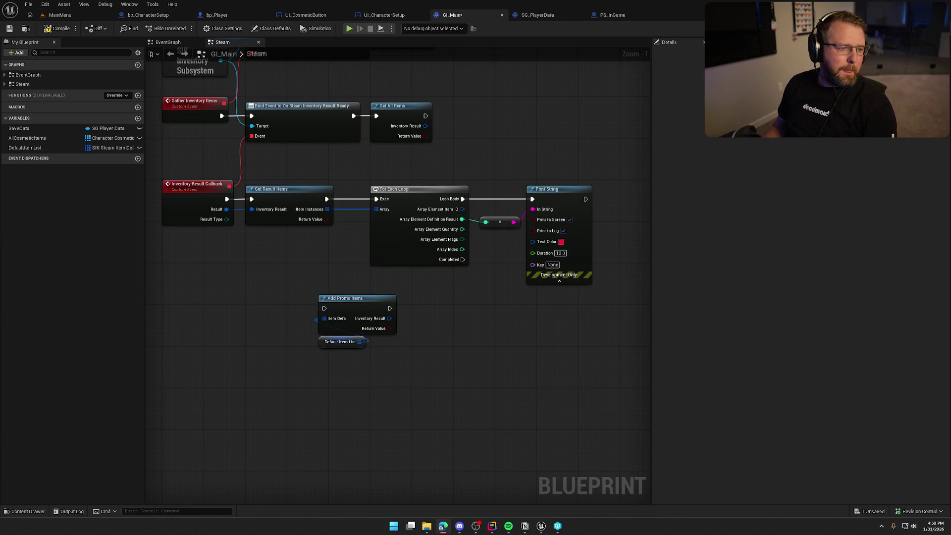
pyautogui.moveTo(2, 112); pyautogui.dragTo(545, 79)
pyautogui.press('super+Up')
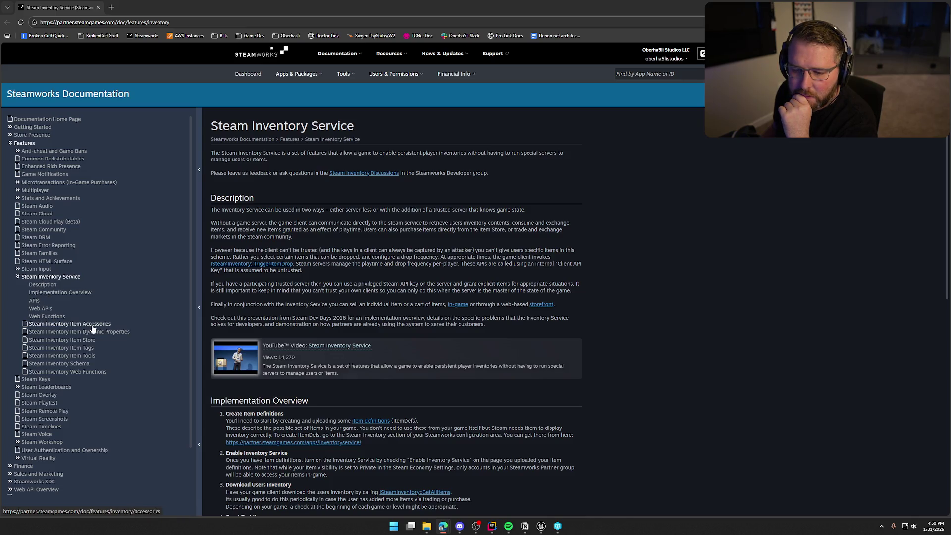
# - Open the Steam Inventory Schema page and scroll to the ItemDef Properties table
pyautogui.click(60, 363)
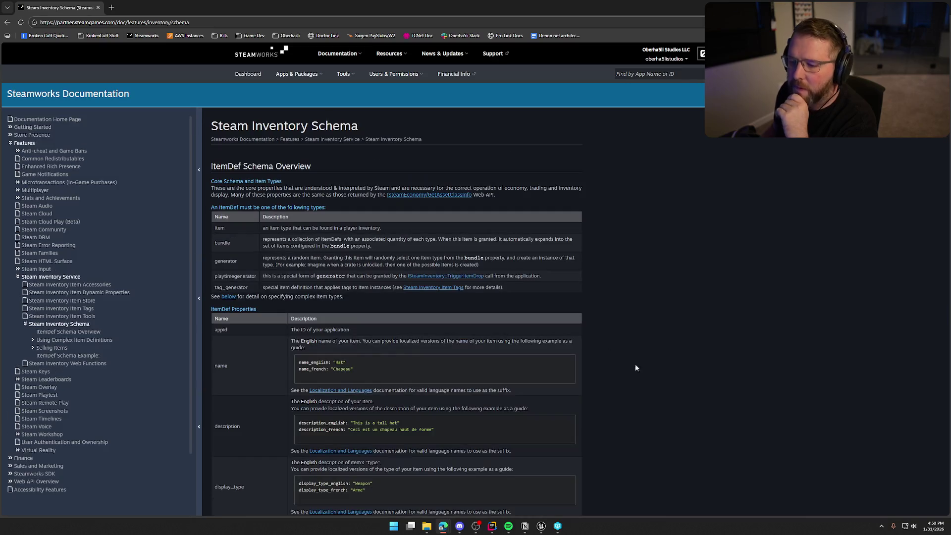
pyautogui.scroll(-5, 663, 382)
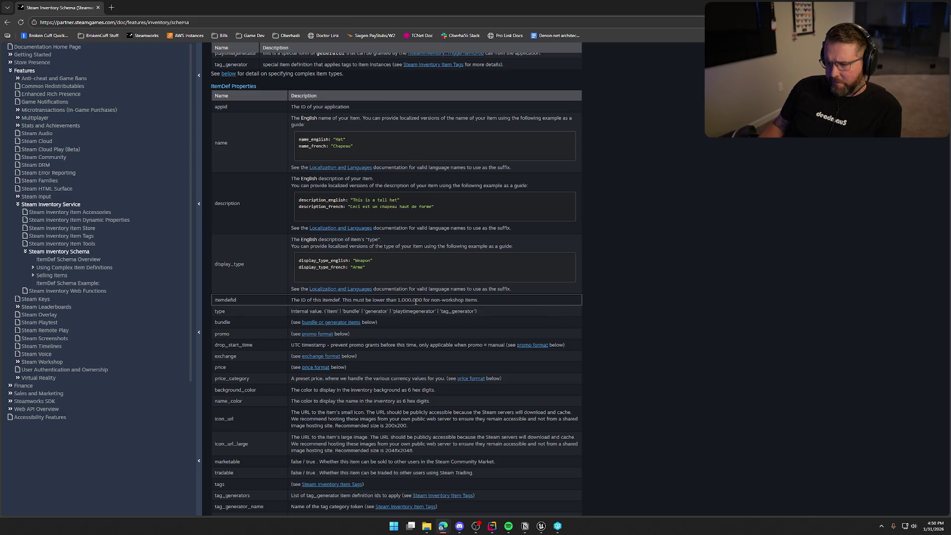
# - Read the ItemDef properties through granted_manually and purchase_limit, then switch back to the GI_Main graph
pyautogui.scroll(-2, 412, 346)
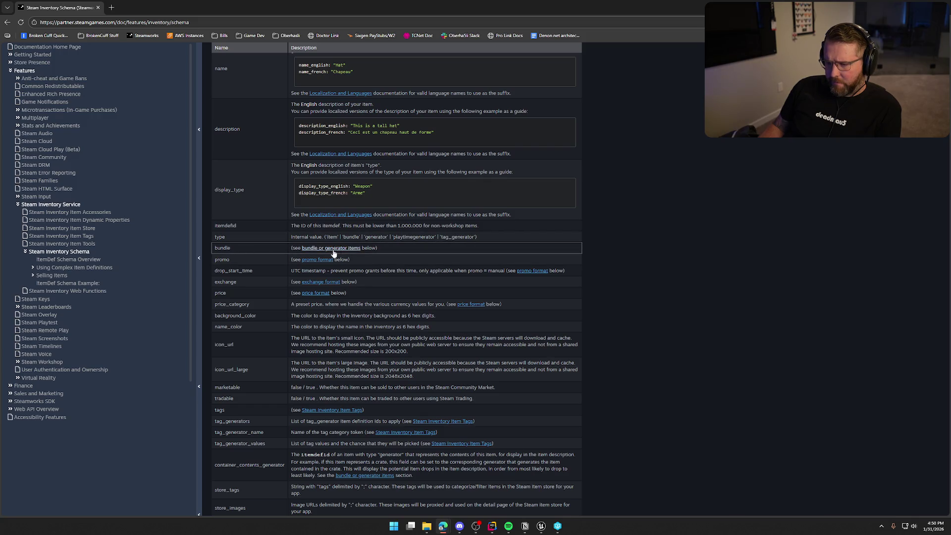
pyautogui.scroll(-1, 249, 275)
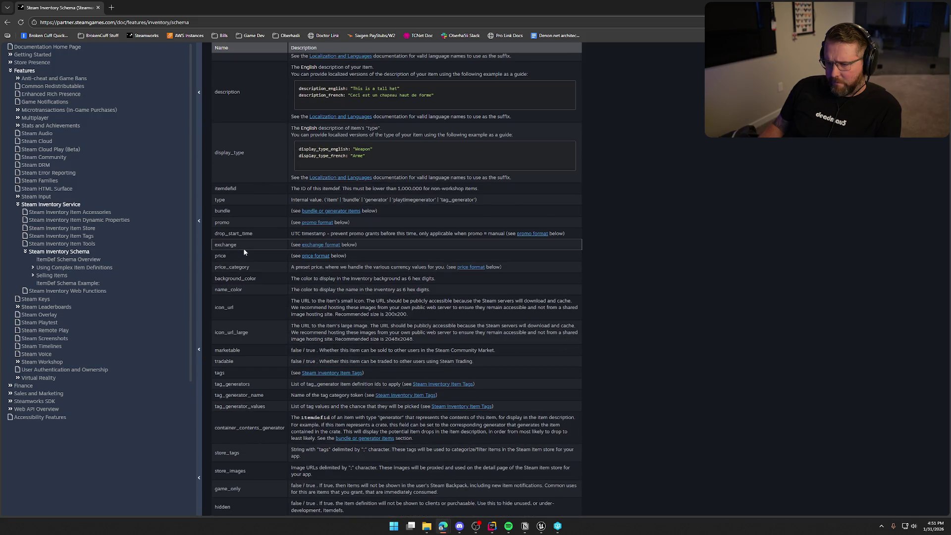
pyautogui.scroll(-2, 251, 250)
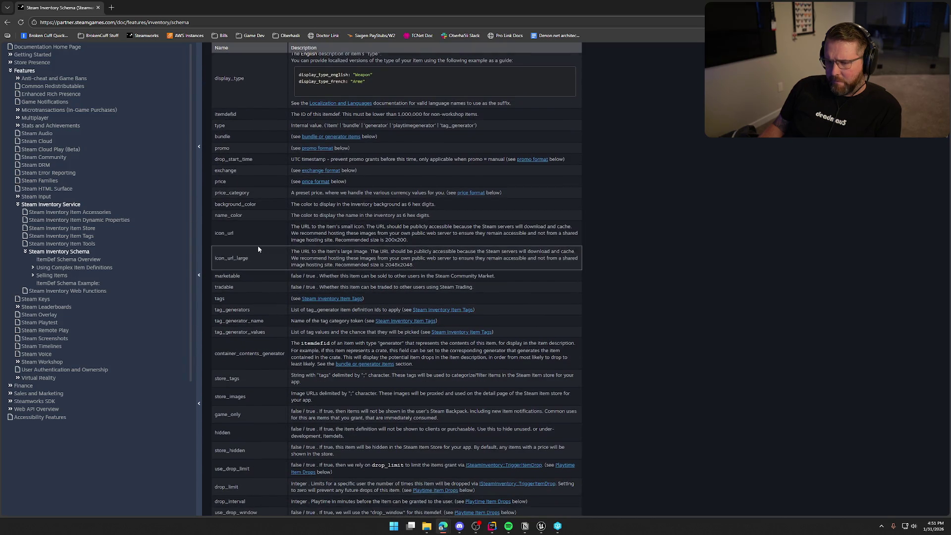
pyautogui.scroll(-1, 258, 245)
pyautogui.scroll(-1, 265, 262)
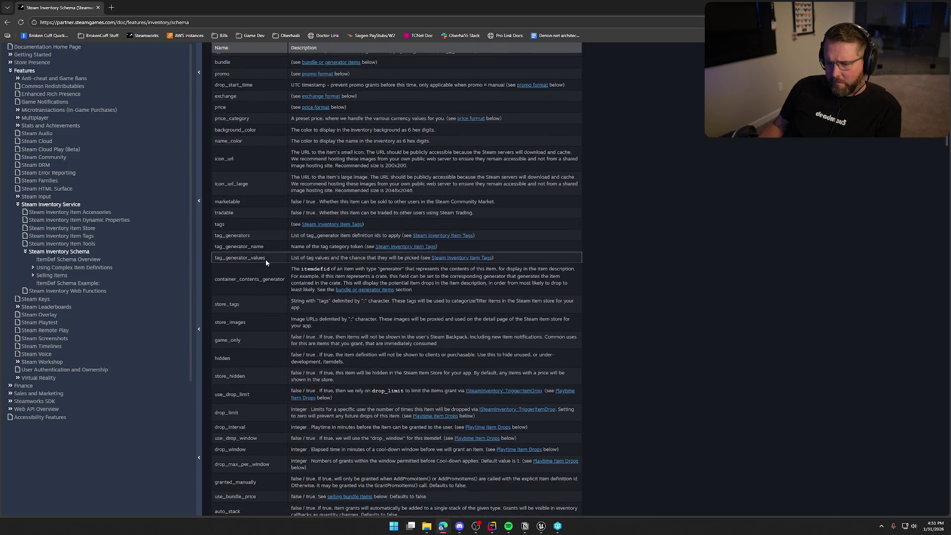
pyautogui.scroll(-1, 260, 257)
pyautogui.scroll(-1, 253, 268)
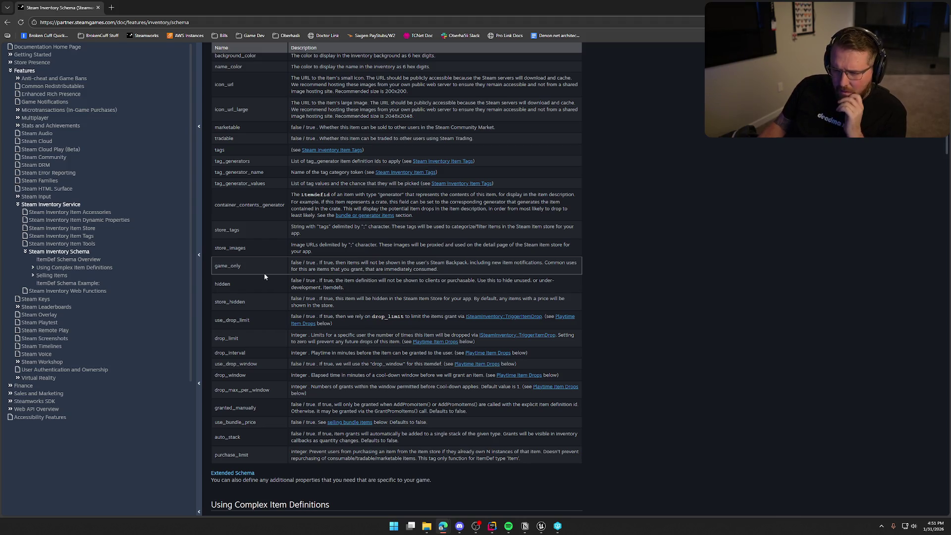
pyautogui.scroll(-1, 272, 301)
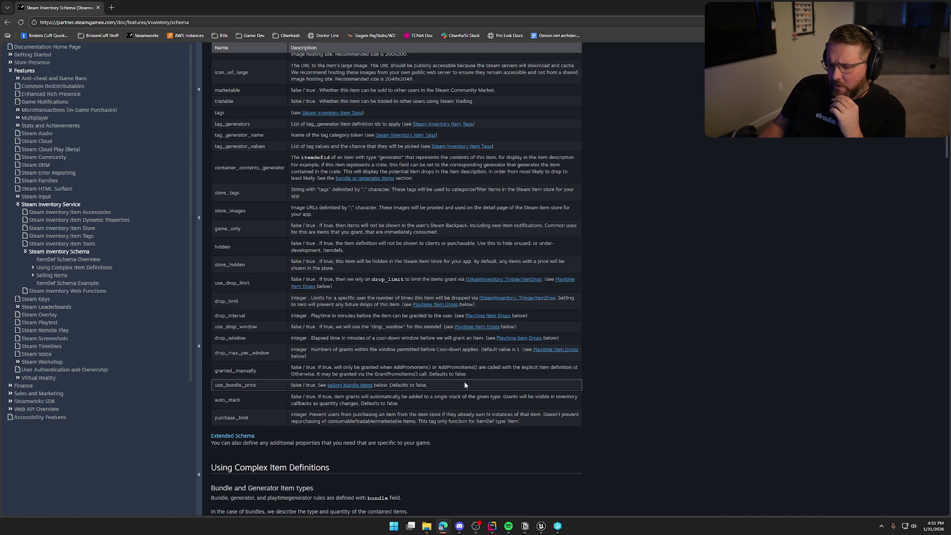
pyautogui.click(541, 526)
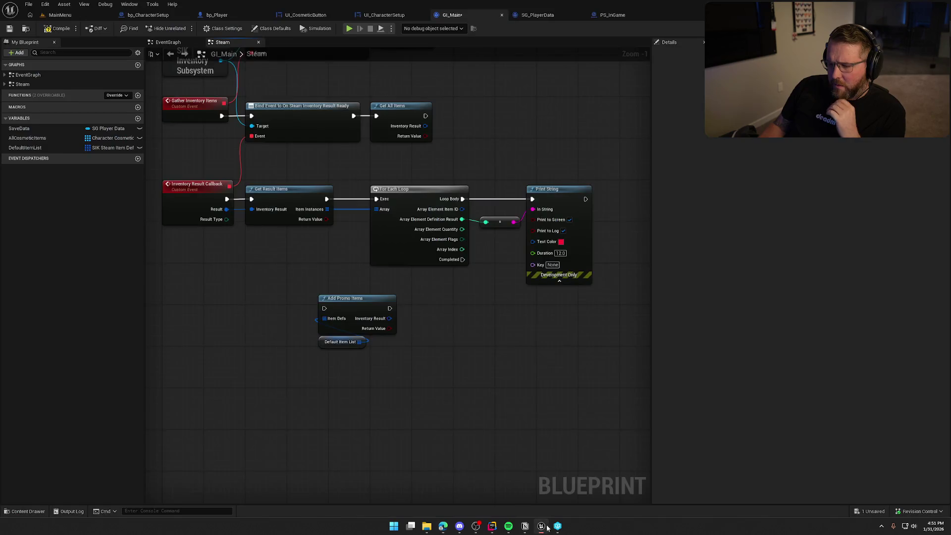
# - Search the graph's actions for 'grant' without adding a node, then return to the documentation
pyautogui.rightClick(473, 325)
pyautogui.write('grant')
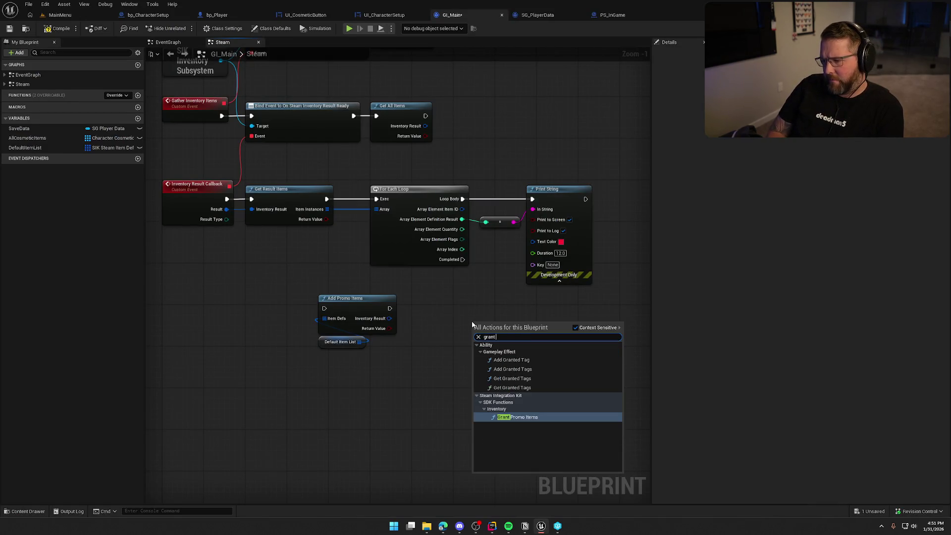
pyautogui.press('Escape')
pyautogui.hotkey('alt', 'Tab')
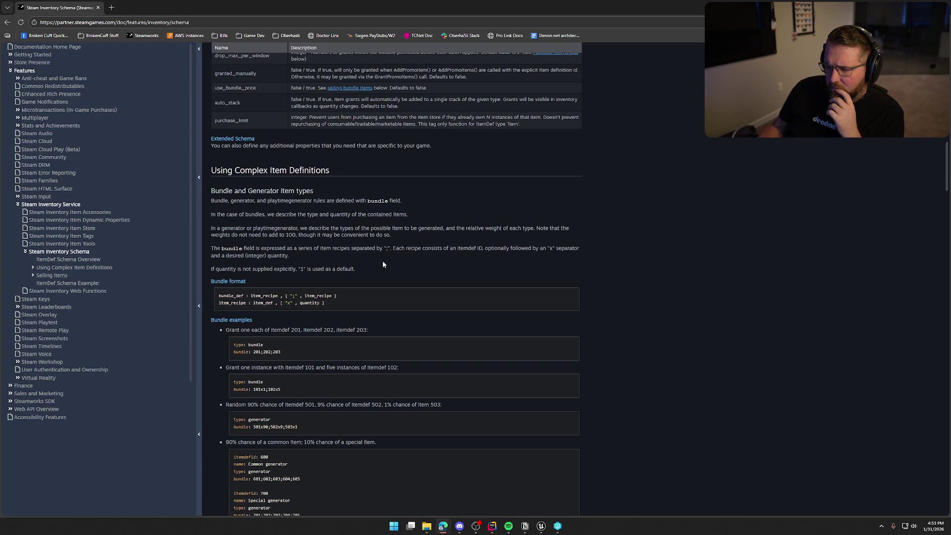
# - Scroll the Schema page to the Bundle format and Bundle examples, then return to Unreal
pyautogui.scroll(-2, 372, 261)
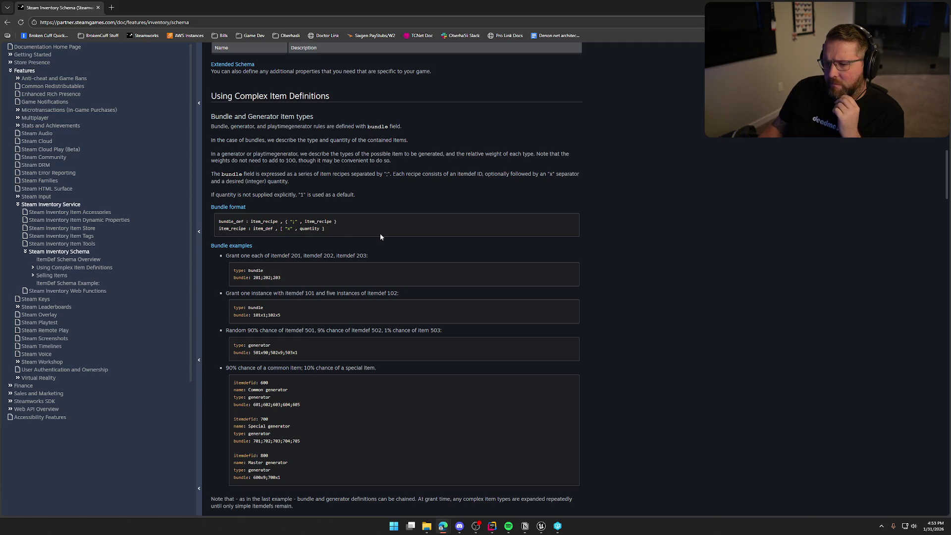
pyautogui.scroll(-2, 380, 237)
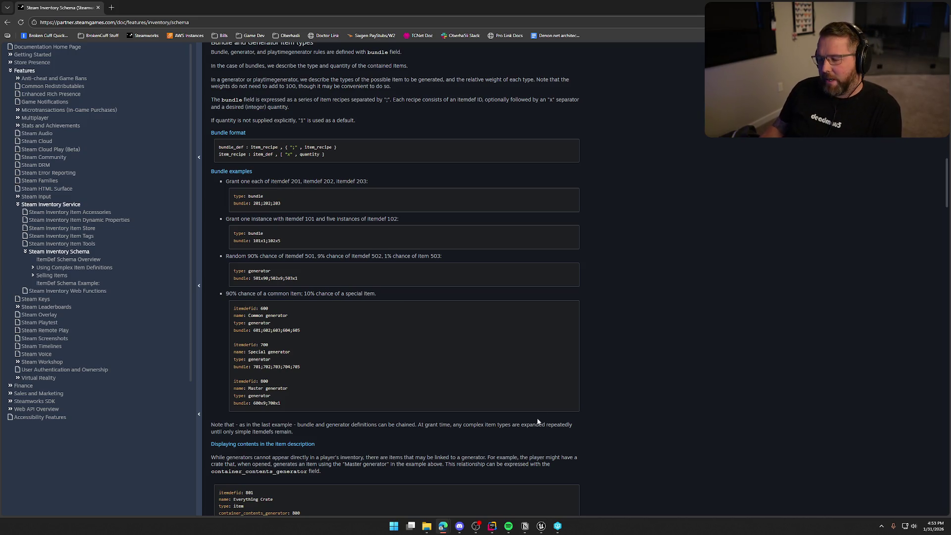
pyautogui.click(541, 526)
pyautogui.rightClick(441, 324)
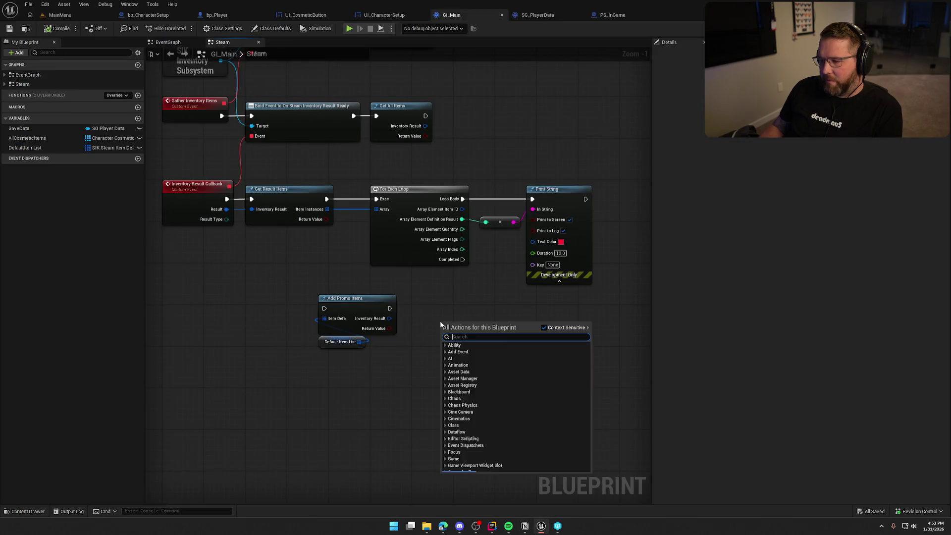
pyautogui.write('bundle')
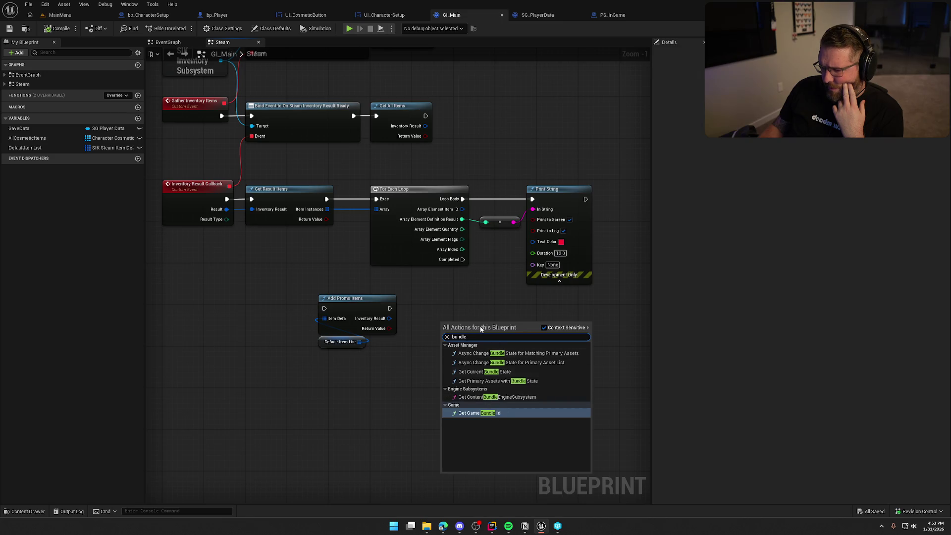
pyautogui.click(403, 396)
pyautogui.hotkey('alt', 'Tab')
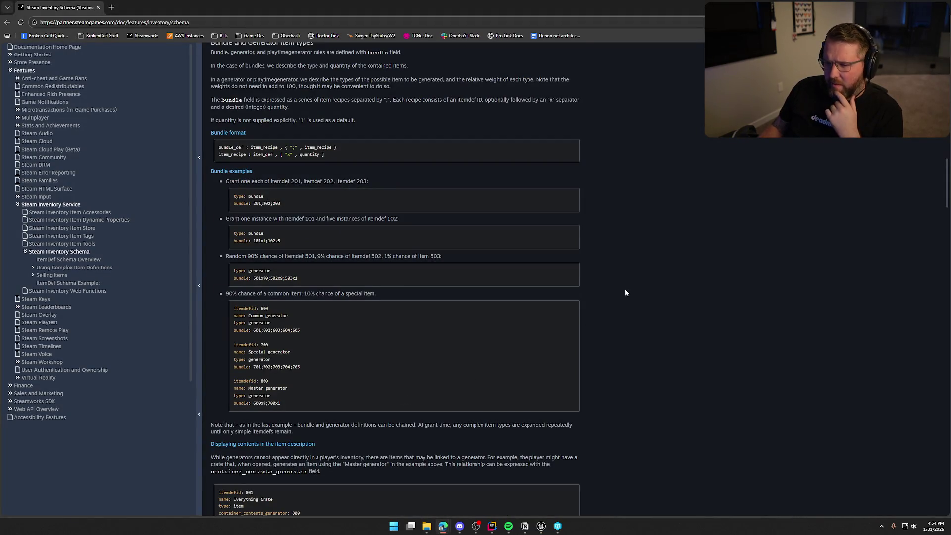
# - Scroll through Exchange Formulas, Promo Items and Playtime Item Drops, then switch back to the GI_Main graph
pyautogui.scroll(-2, 625, 292)
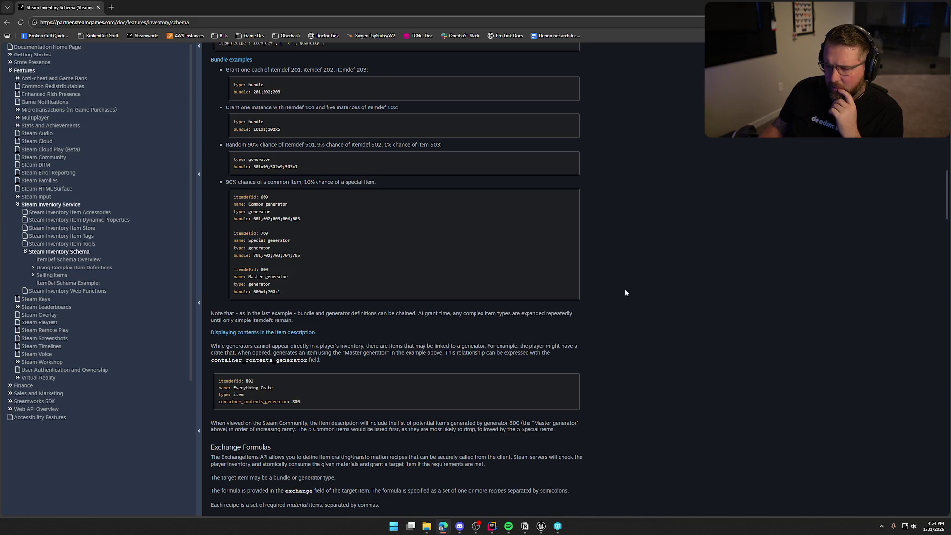
pyautogui.scroll(-5, 625, 293)
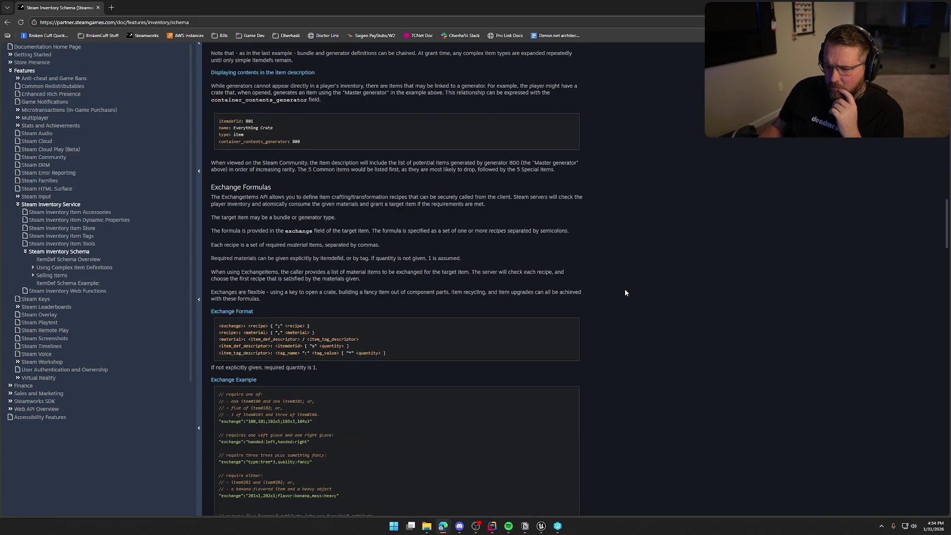
pyautogui.scroll(-10, 624, 293)
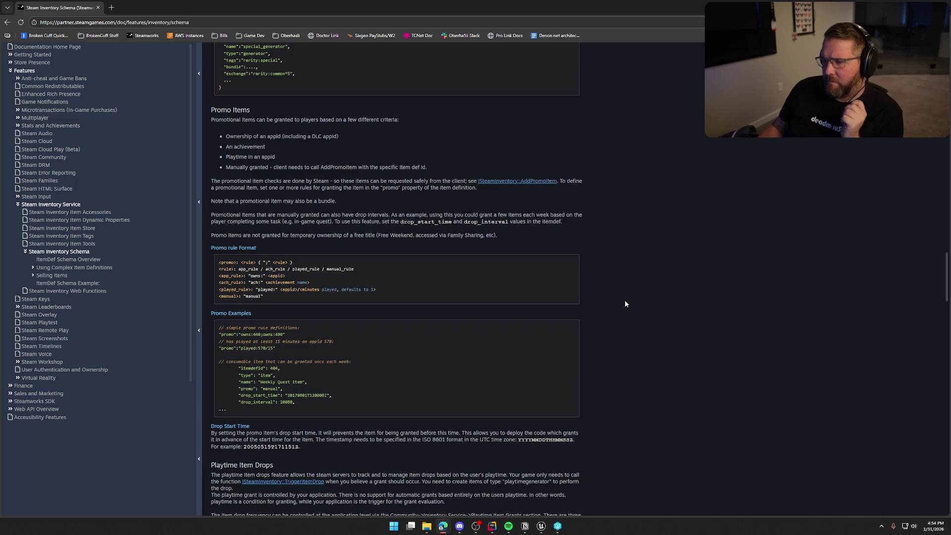
pyautogui.scroll(-3, 624, 303)
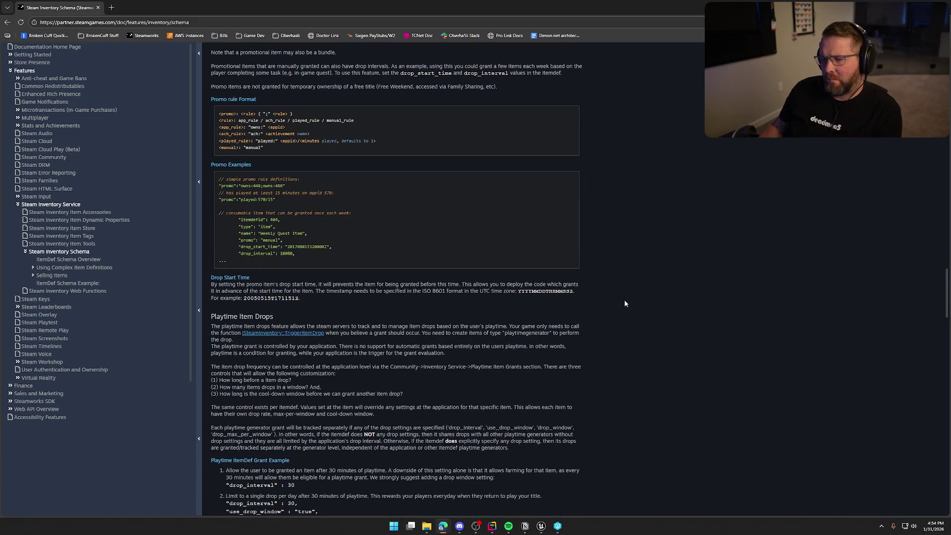
pyautogui.hotkey('alt', 'Tab')
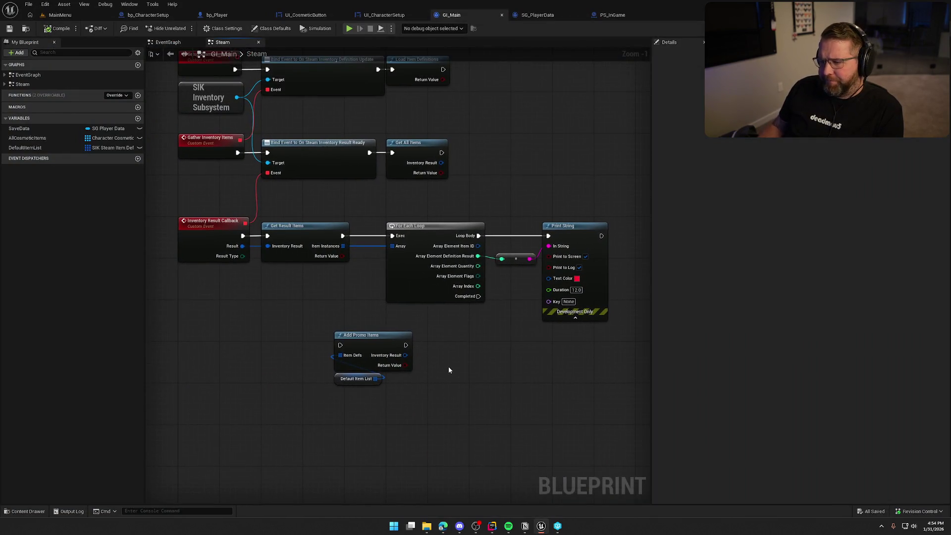
# - Select the callback, loop, Print String and promo node groups in turn
pyautogui.moveTo(487, 211); pyautogui.dragTo(165, 123)
pyautogui.click(335, 186)
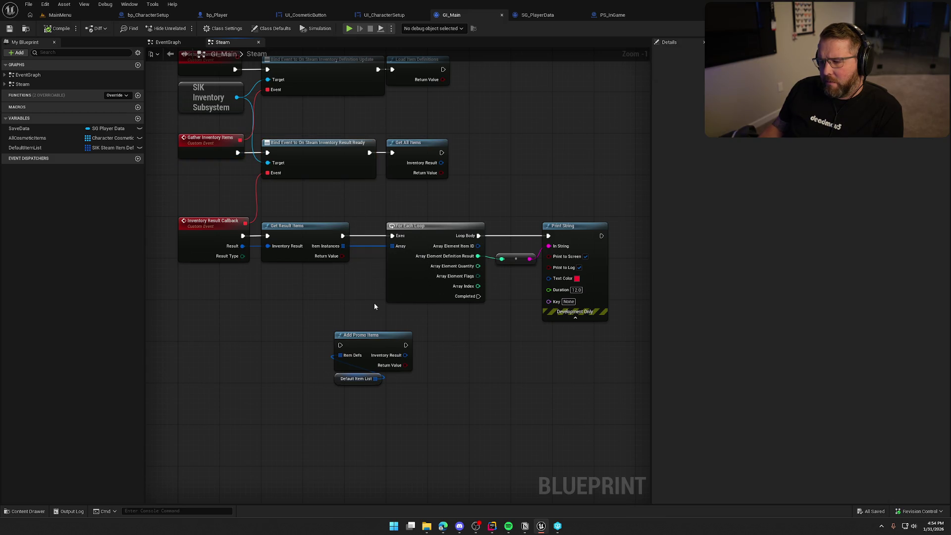
pyautogui.moveTo(406, 322); pyautogui.dragTo(384, 300)
pyautogui.moveTo(193, 177)
pyautogui.mouseDown()
pyautogui.moveTo(463, 276)
pyautogui.moveTo(593, 281)
pyautogui.mouseUp()
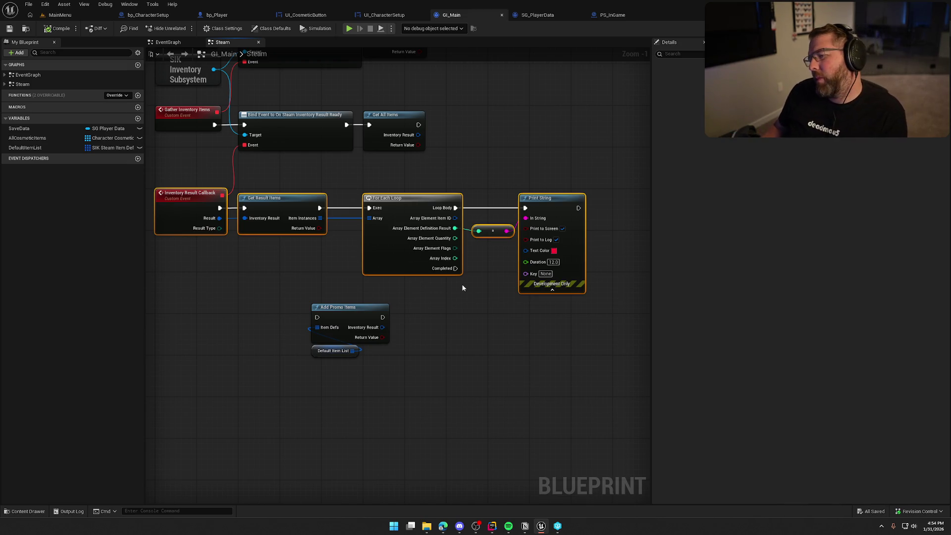
pyautogui.moveTo(287, 292); pyautogui.dragTo(391, 388)
pyautogui.click(391, 388)
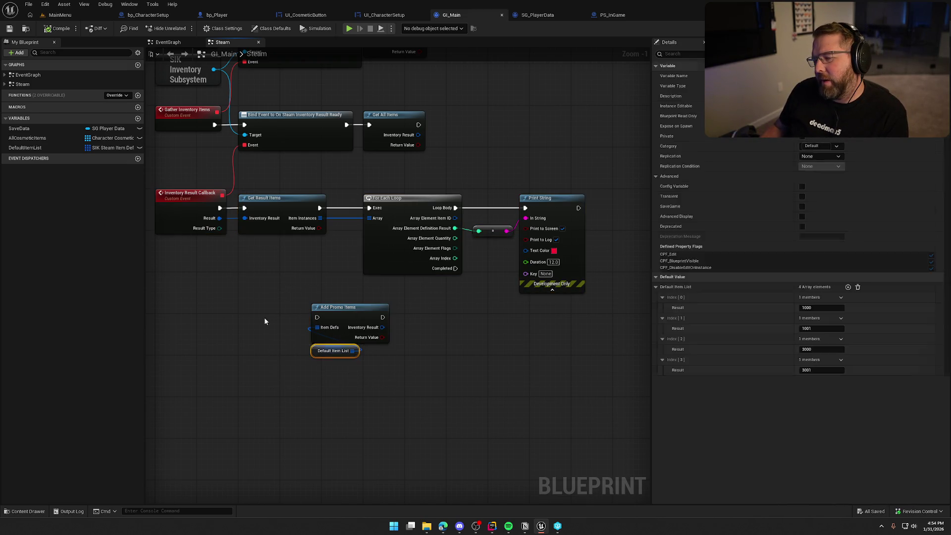
pyautogui.moveTo(282, 293); pyautogui.dragTo(444, 365)
pyautogui.click(431, 341)
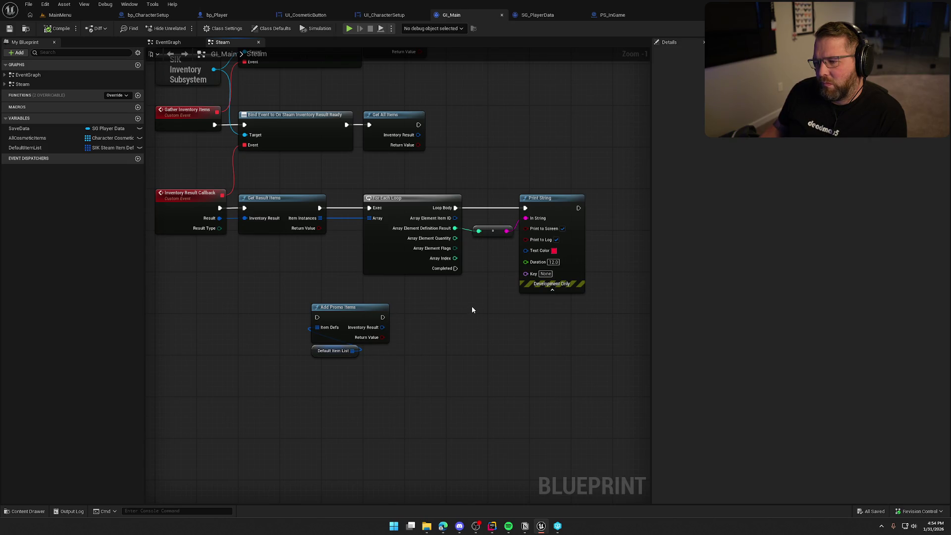
# - Push the conversion and Print String nodes further right
pyautogui.moveTo(475, 308); pyautogui.dragTo(418, 272)
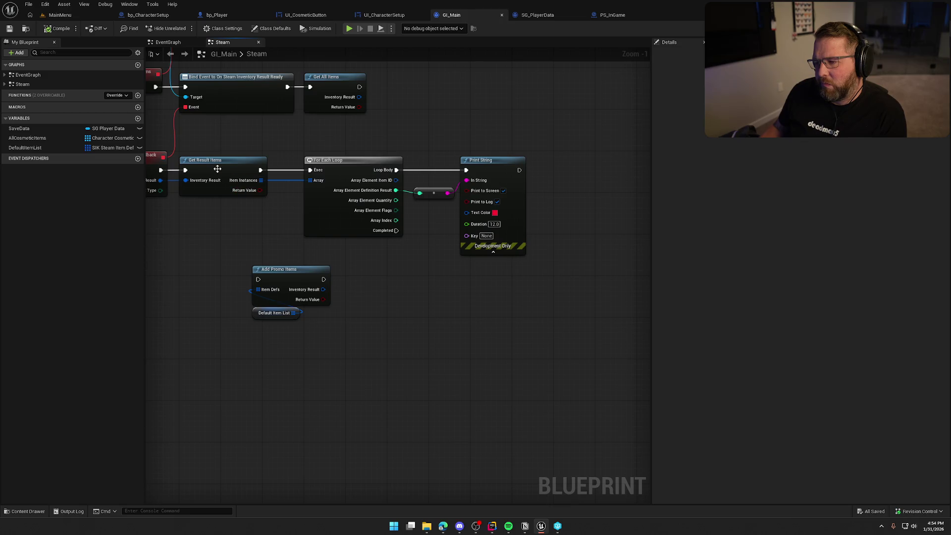
pyautogui.moveTo(427, 204)
pyautogui.mouseDown()
pyautogui.moveTo(466, 162)
pyautogui.moveTo(598, 176)
pyautogui.mouseUp()
pyautogui.click(441, 280)
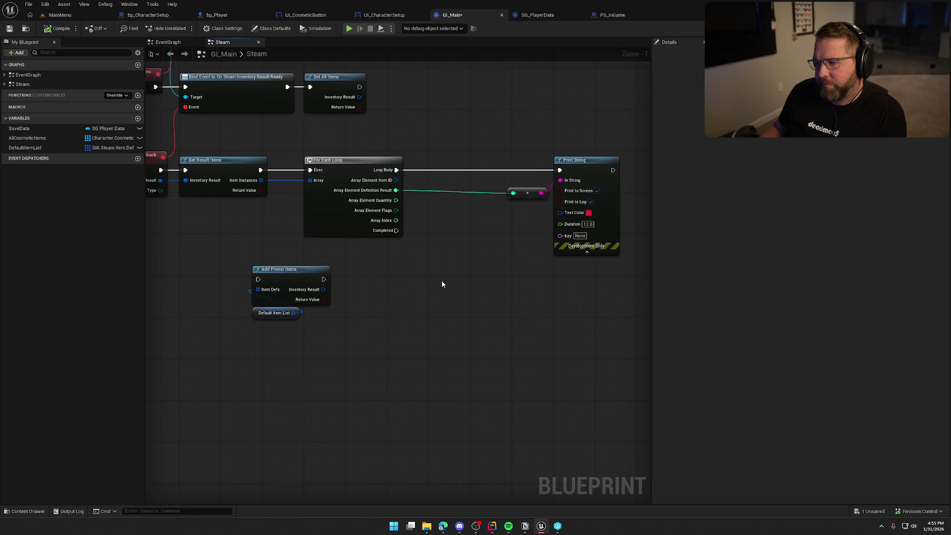
pyautogui.moveTo(441, 281); pyautogui.dragTo(423, 281)
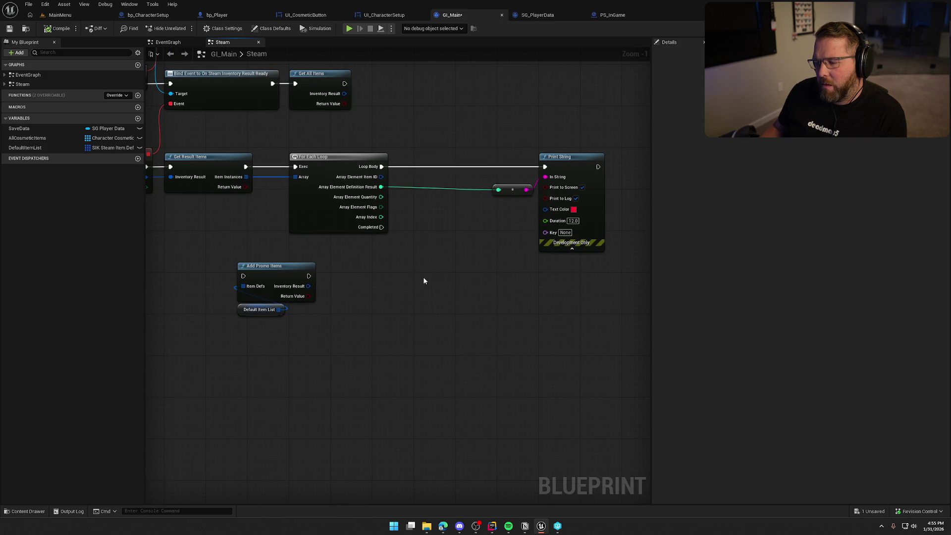
pyautogui.moveTo(419, 274); pyautogui.dragTo(497, 275)
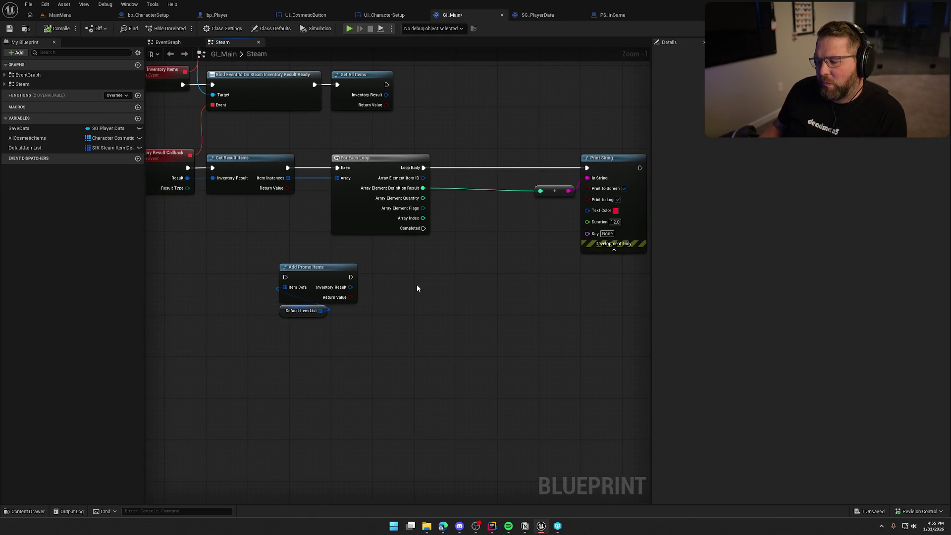
# - Reposition Add Promo Items and its Default Item List getter up and to the left
pyautogui.moveTo(257, 245); pyautogui.dragTo(342, 314)
pyautogui.moveTo(319, 285); pyautogui.dragTo(244, 252)
pyautogui.click(277, 281)
pyautogui.scroll(1, 329, 297)
pyautogui.moveTo(340, 297); pyautogui.dragTo(412, 285)
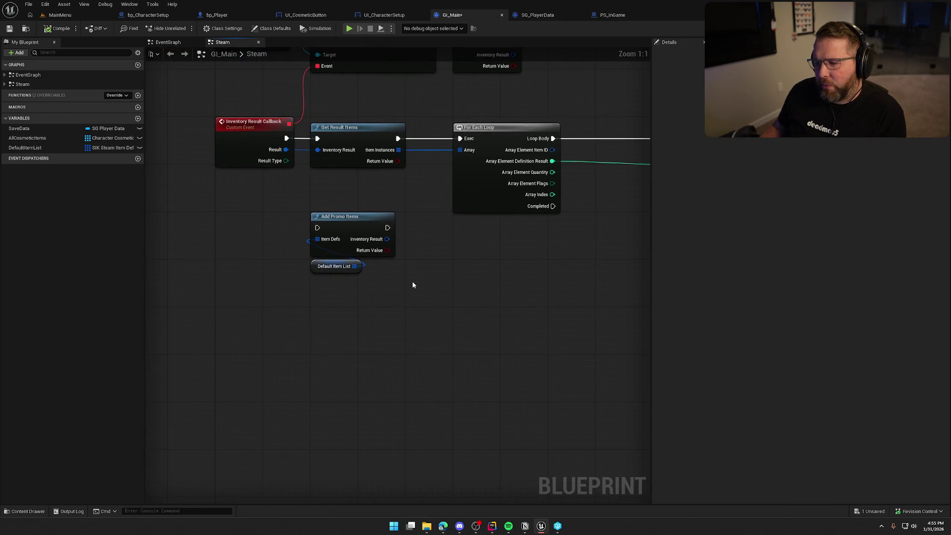
pyautogui.moveTo(360, 299)
pyautogui.mouseDown()
pyautogui.moveTo(322, 245)
pyautogui.moveTo(261, 270)
pyautogui.mouseUp()
pyautogui.click(198, 237)
# - Add a Default Item List getter with a new For Each Loop, moving the result nodes right
pyautogui.moveTo(25, 148); pyautogui.dragTo(275, 213)
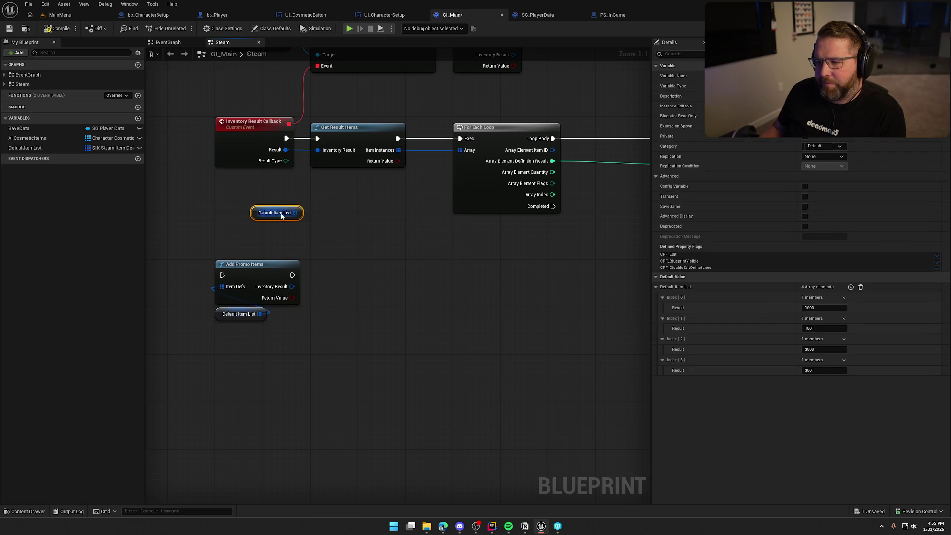
pyautogui.hotkey('ctrl', 'v')
pyautogui.moveTo(352, 226); pyautogui.dragTo(293, 212)
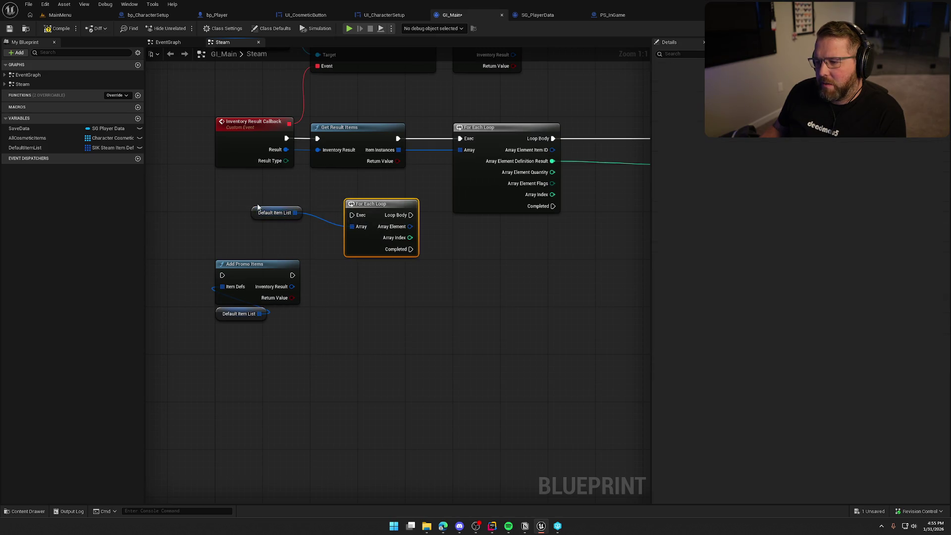
pyautogui.moveTo(359, 114); pyautogui.dragTo(277, 130)
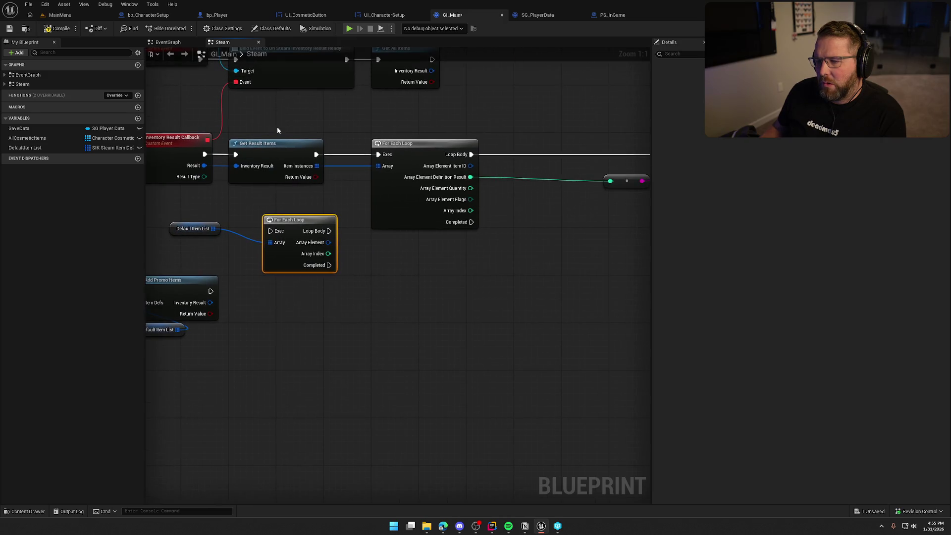
pyautogui.scroll(-2, 322, 169)
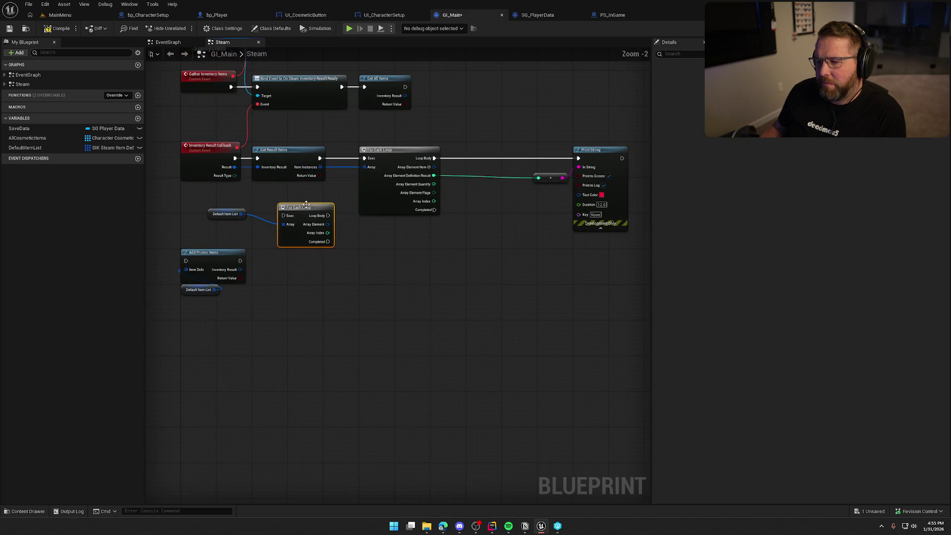
pyautogui.moveTo(286, 129); pyautogui.dragTo(619, 179)
pyautogui.moveTo(296, 148)
pyautogui.mouseDown()
pyautogui.moveTo(491, 151)
pyautogui.moveTo(477, 149)
pyautogui.mouseUp()
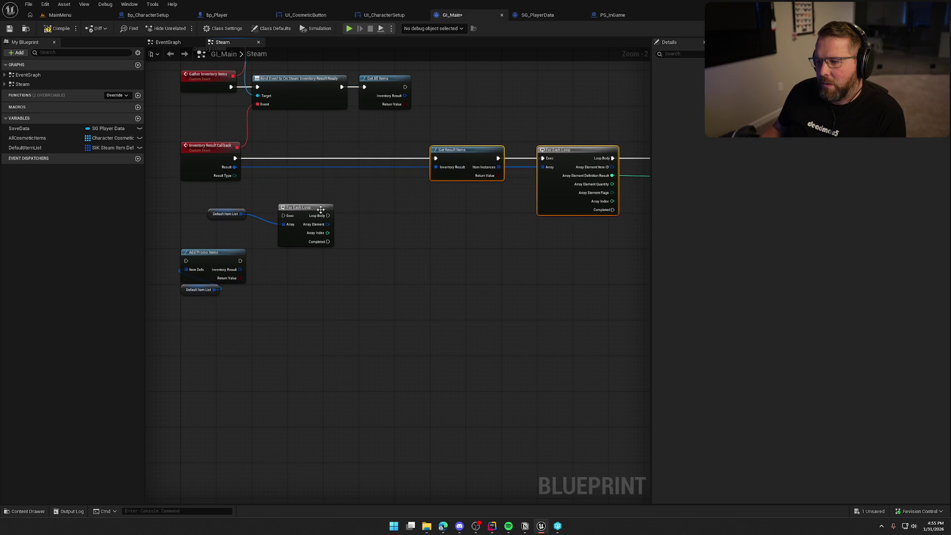
pyautogui.scroll(2, 234, 206)
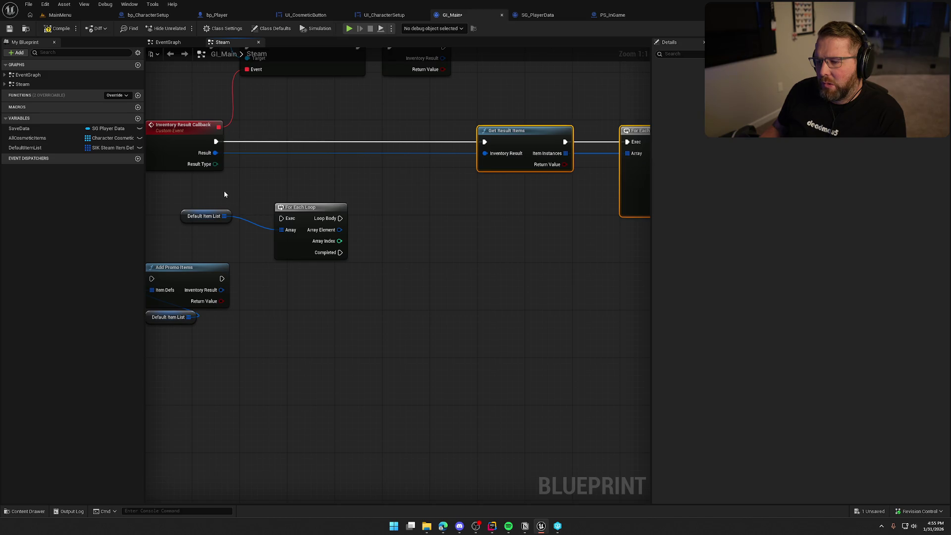
pyautogui.moveTo(224, 193); pyautogui.dragTo(276, 198)
# - Route the callback into the new loop and split its Array Element pin
pyautogui.moveTo(263, 146)
pyautogui.mouseDown()
pyautogui.moveTo(322, 226)
pyautogui.moveTo(372, 181)
pyautogui.moveTo(361, 145)
pyautogui.mouseUp()
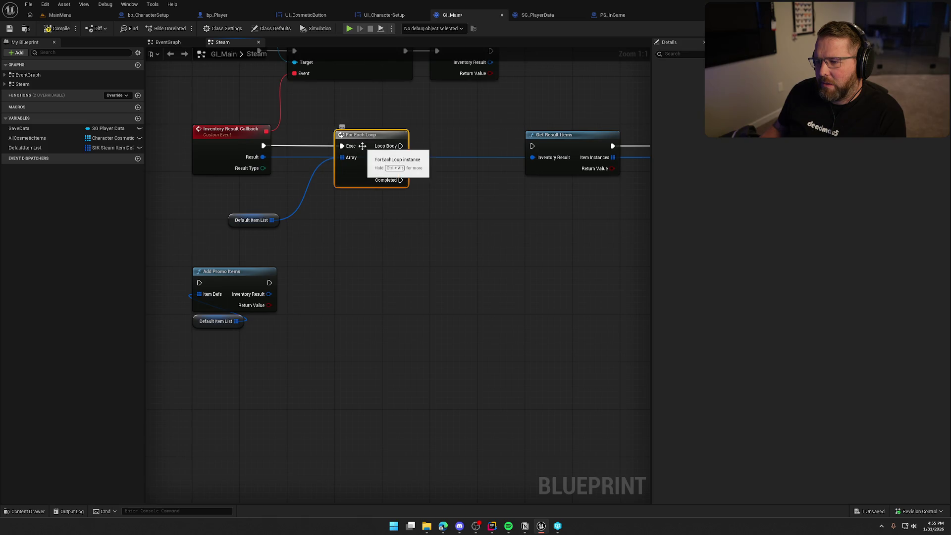
pyautogui.moveTo(242, 218)
pyautogui.mouseDown()
pyautogui.moveTo(355, 194)
pyautogui.moveTo(341, 224)
pyautogui.mouseUp()
pyautogui.click(340, 225)
pyautogui.moveTo(287, 199)
pyautogui.mouseDown()
pyautogui.moveTo(287, 210)
pyautogui.moveTo(287, 201)
pyautogui.mouseUp()
pyautogui.rightClick(333, 160)
pyautogui.click(347, 194)
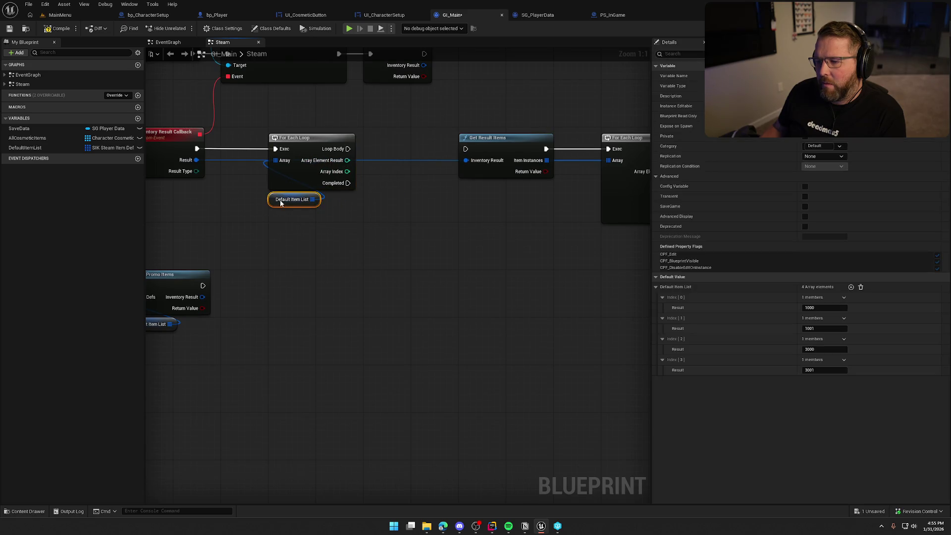
pyautogui.click(300, 222)
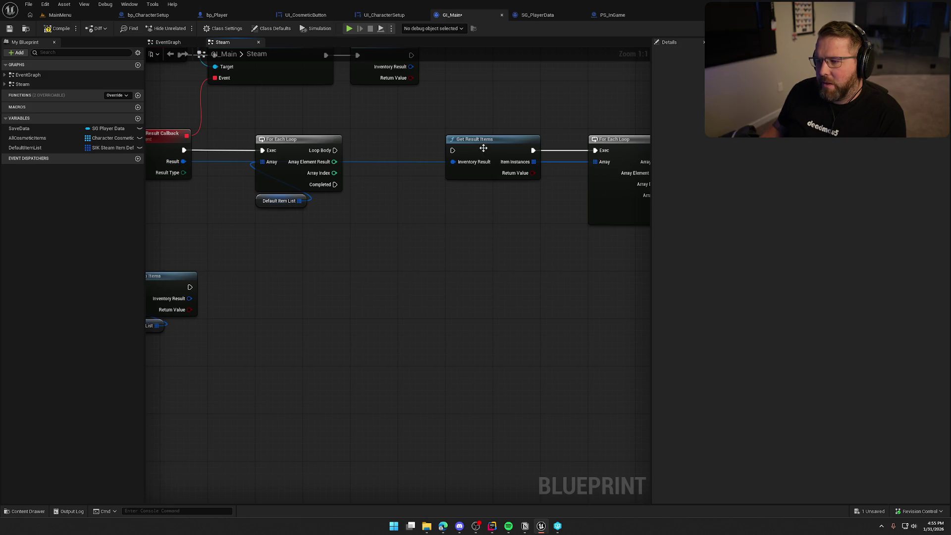
# - Chain callback → Get Result Items → Default Item List loop → the existing result loop
pyautogui.moveTo(490, 143)
pyautogui.mouseDown()
pyautogui.moveTo(292, 246)
pyautogui.moveTo(255, 238)
pyautogui.mouseUp()
pyautogui.moveTo(247, 126); pyautogui.dragTo(347, 211)
pyautogui.moveTo(293, 139); pyautogui.dragTo(387, 139)
pyautogui.moveTo(221, 245); pyautogui.dragTo(185, 153)
pyautogui.moveTo(251, 246)
pyautogui.mouseDown()
pyautogui.moveTo(245, 151)
pyautogui.moveTo(356, 150)
pyautogui.mouseUp()
pyautogui.moveTo(363, 186); pyautogui.dragTo(266, 192)
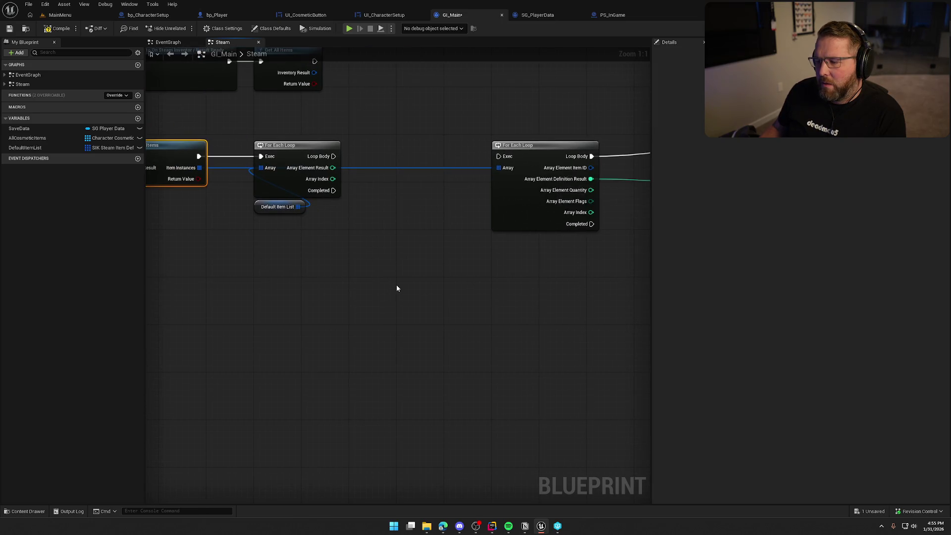
pyautogui.moveTo(499, 160); pyautogui.dragTo(333, 156)
pyautogui.moveTo(539, 150)
pyautogui.mouseDown()
pyautogui.moveTo(398, 150)
pyautogui.moveTo(444, 151)
pyautogui.mouseUp()
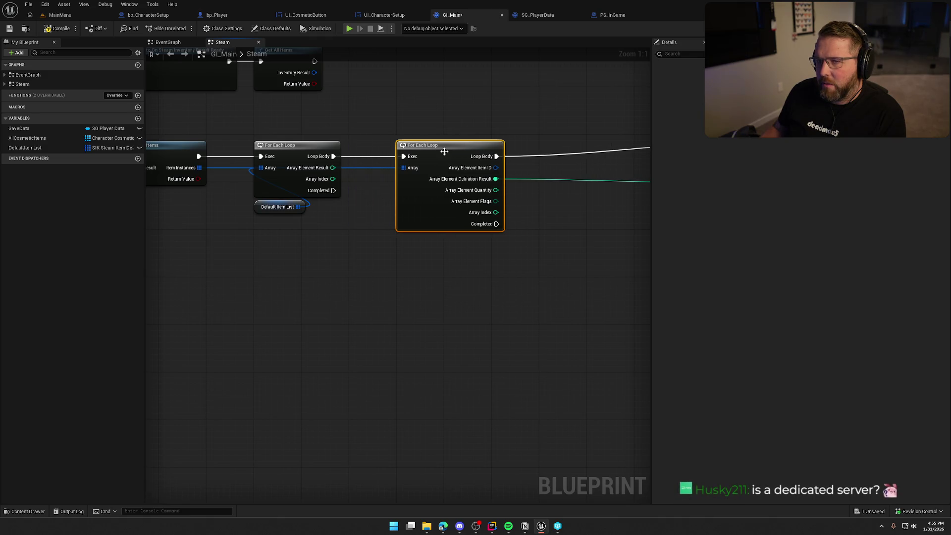
pyautogui.click(393, 320)
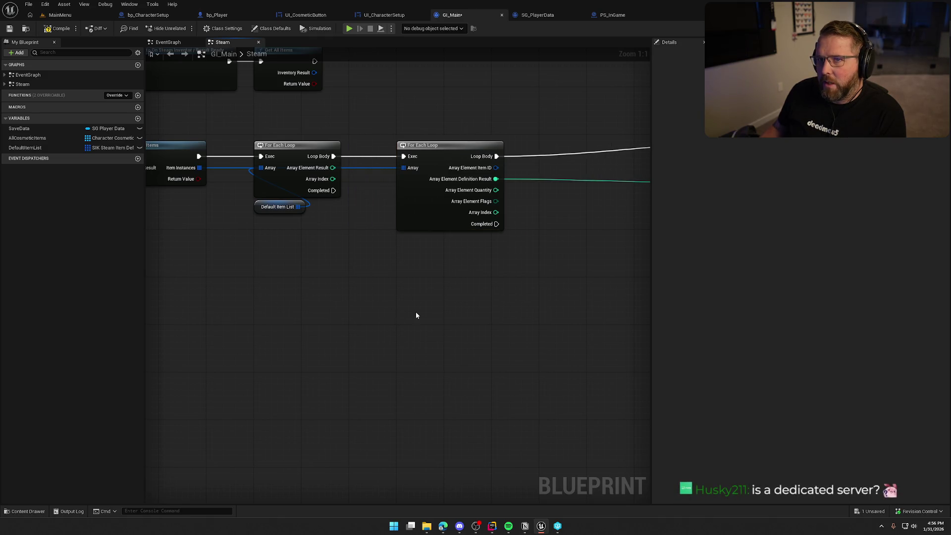
# - Move Default Item List above the first loop and save GI_Main
pyautogui.moveTo(507, 295)
pyautogui.mouseDown()
pyautogui.moveTo(501, 265)
pyautogui.moveTo(383, 292)
pyautogui.mouseUp()
pyautogui.moveTo(378, 246); pyautogui.dragTo(378, 174)
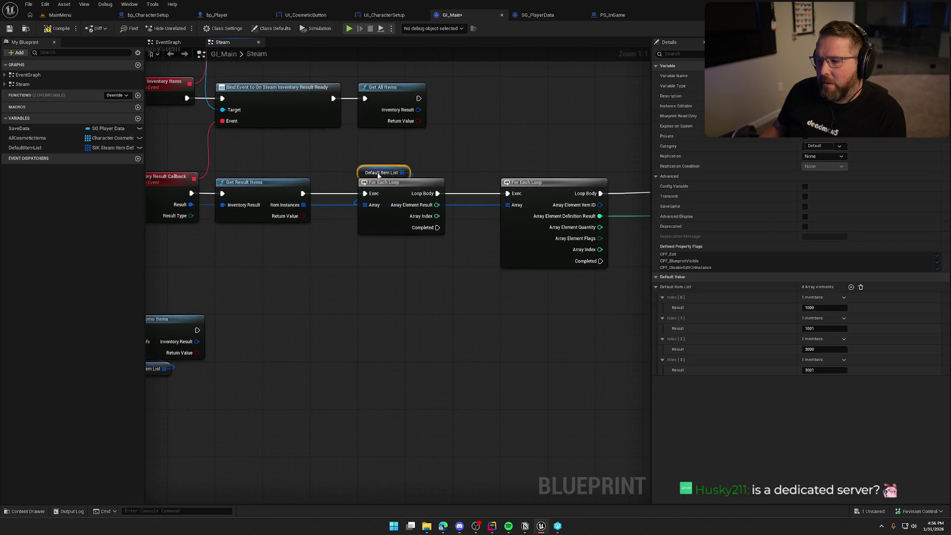
pyautogui.hotkey('ctrl', 's')
pyautogui.moveTo(345, 307)
pyautogui.mouseDown()
pyautogui.moveTo(388, 287)
pyautogui.moveTo(437, 283)
pyautogui.mouseUp()
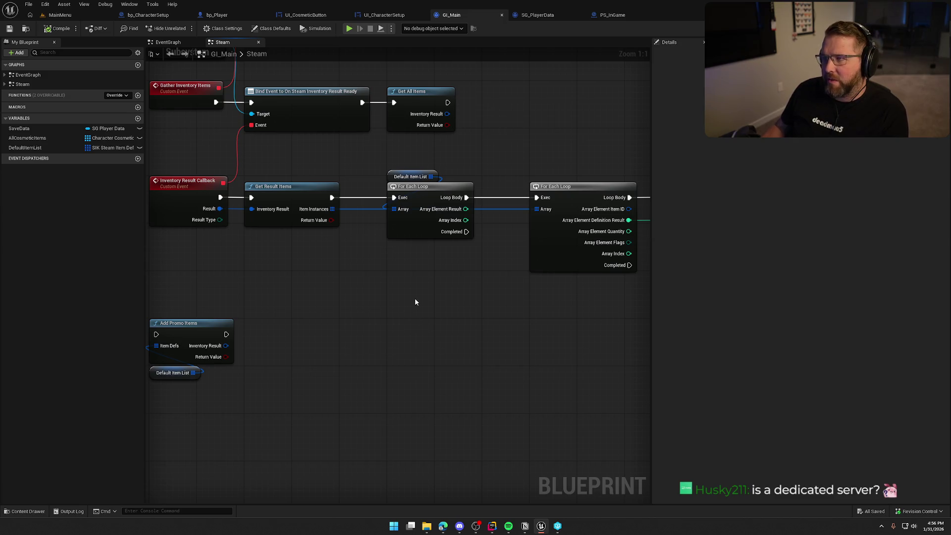
pyautogui.moveTo(415, 301)
pyautogui.mouseDown()
pyautogui.moveTo(389, 293)
pyautogui.moveTo(355, 312)
pyautogui.moveTo(287, 308)
pyautogui.mouseUp()
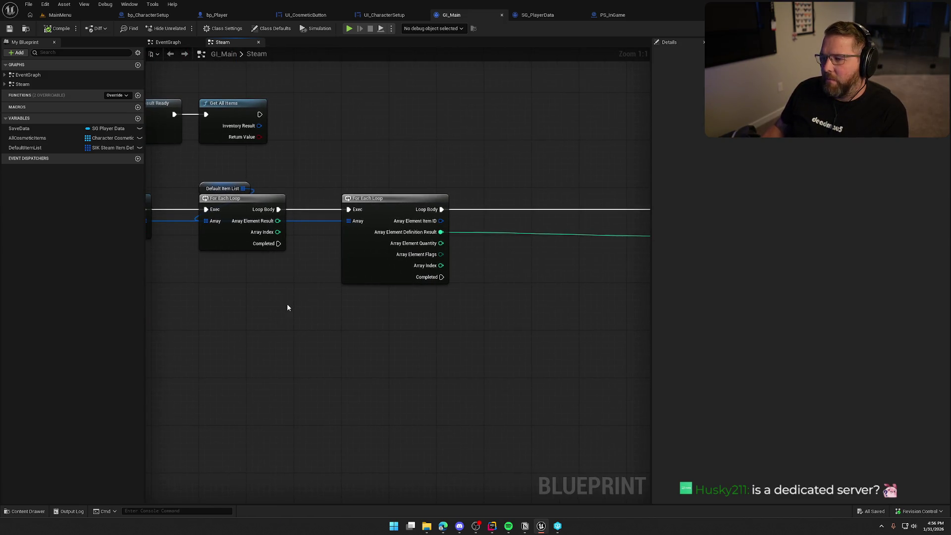
pyautogui.scroll(-3, 537, 292)
pyautogui.scroll(3, 531, 292)
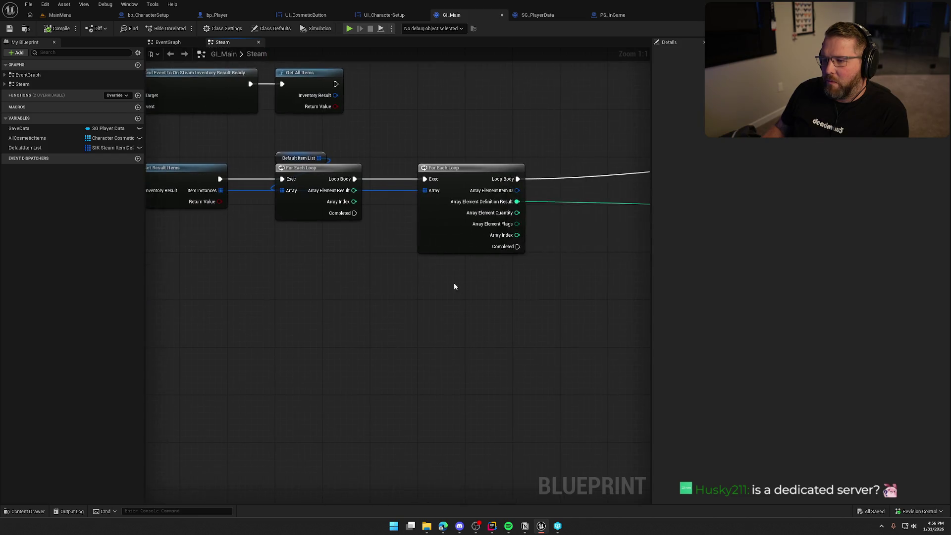
# - Move the Print String and its conversion node beside the second loop
pyautogui.moveTo(453, 286); pyautogui.dragTo(272, 307)
pyautogui.moveTo(403, 159); pyautogui.dragTo(496, 233)
pyautogui.moveTo(530, 206)
pyautogui.mouseDown()
pyautogui.moveTo(351, 212)
pyautogui.moveTo(583, 298)
pyautogui.mouseUp()
pyautogui.scroll(-1, 583, 298)
pyautogui.moveTo(465, 303)
pyautogui.mouseDown()
pyautogui.moveTo(453, 344)
pyautogui.moveTo(489, 322)
pyautogui.mouseUp()
# - Add a For Each Loop with Break over Item Instances below the second loop, splitting its Array Element
pyautogui.moveTo(250, 162); pyautogui.dragTo(318, 229)
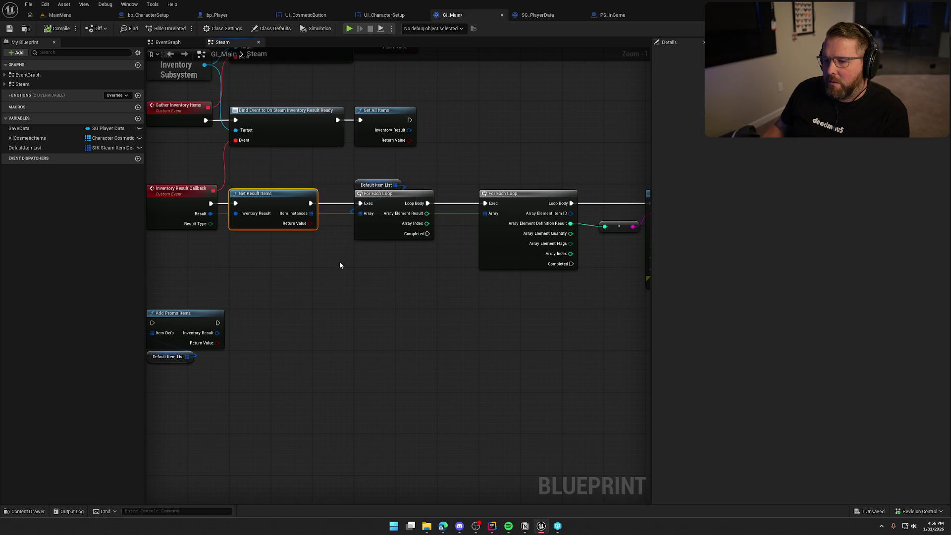
pyautogui.moveTo(342, 171)
pyautogui.mouseDown()
pyautogui.moveTo(411, 258)
pyautogui.moveTo(287, 248)
pyautogui.mouseUp()
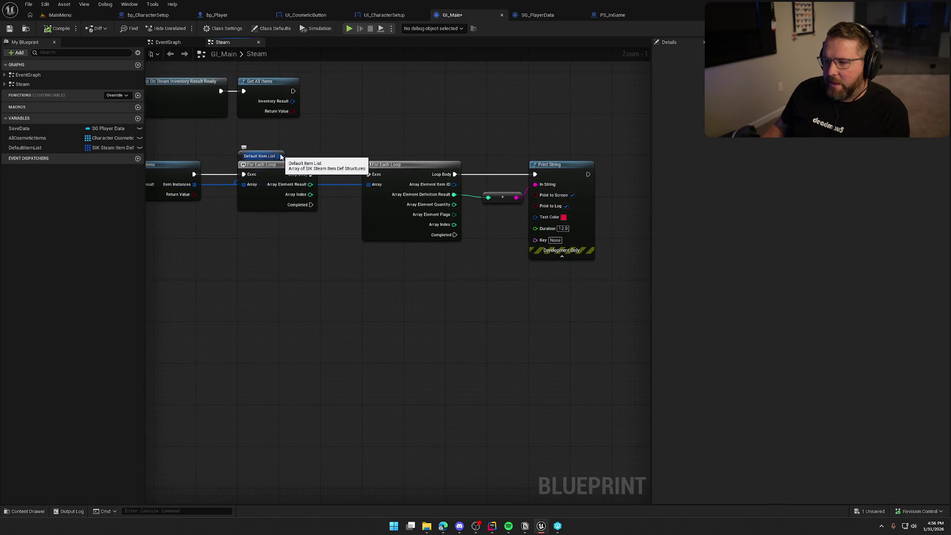
pyautogui.moveTo(351, 144)
pyautogui.mouseDown()
pyautogui.moveTo(473, 267)
pyautogui.moveTo(354, 149)
pyautogui.mouseUp()
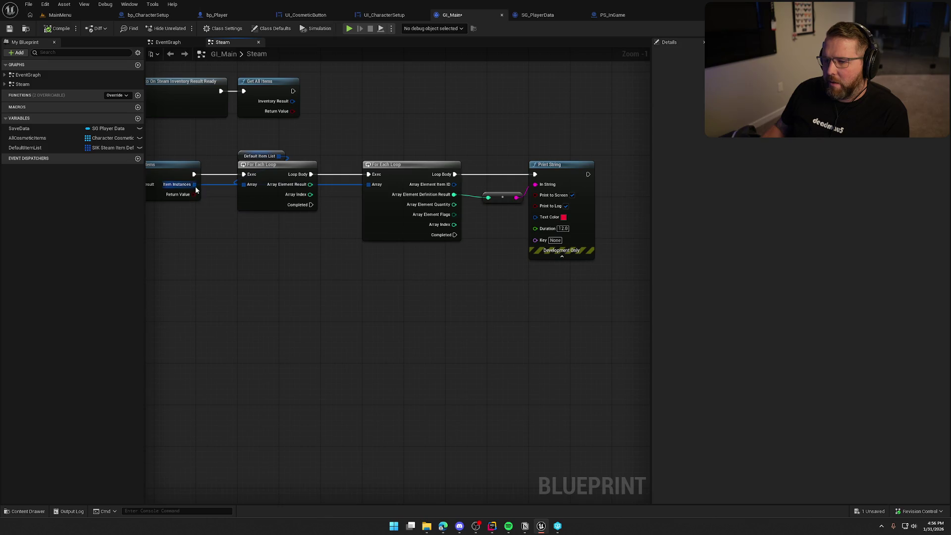
pyautogui.moveTo(194, 184); pyautogui.dragTo(304, 277)
pyautogui.write('for each')
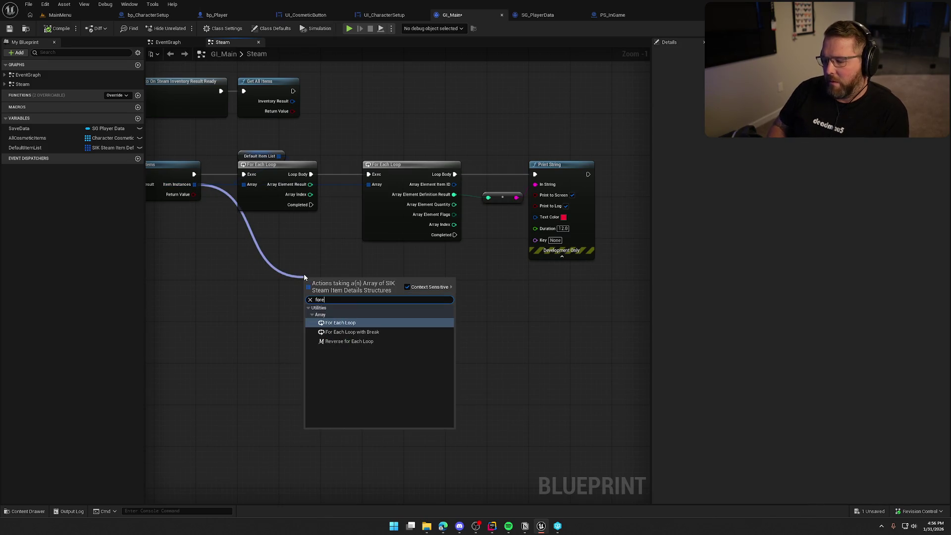
pyautogui.press('Down')
pyautogui.press('Return')
pyautogui.moveTo(304, 277); pyautogui.dragTo(366, 246)
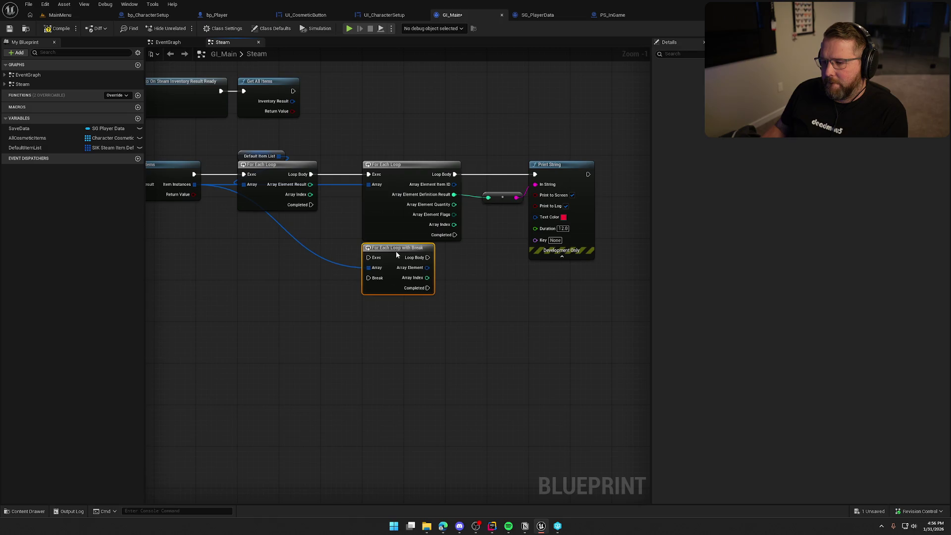
pyautogui.rightClick(427, 267)
pyautogui.click(453, 297)
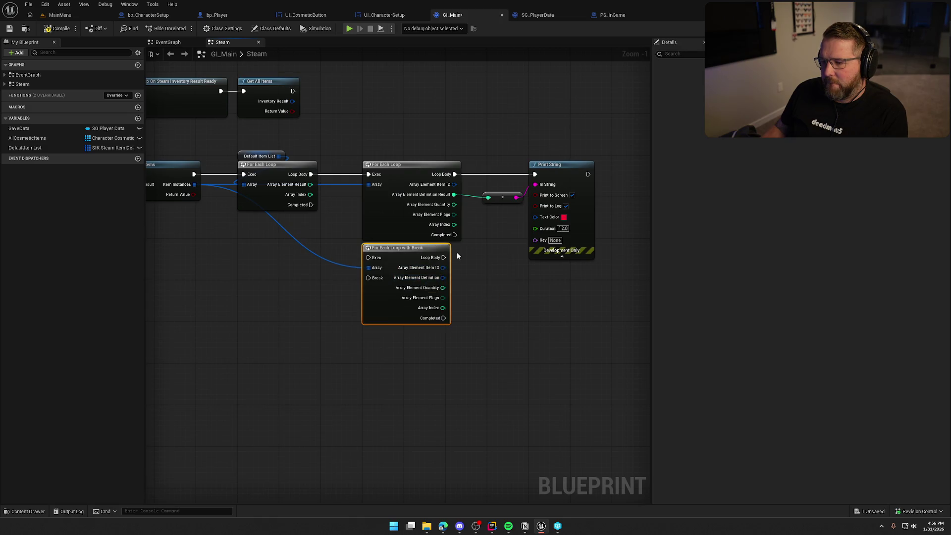
# - Refresh the break loop node so its split Definition pin shows Result
pyautogui.rightClick(442, 277)
pyautogui.click(278, 234)
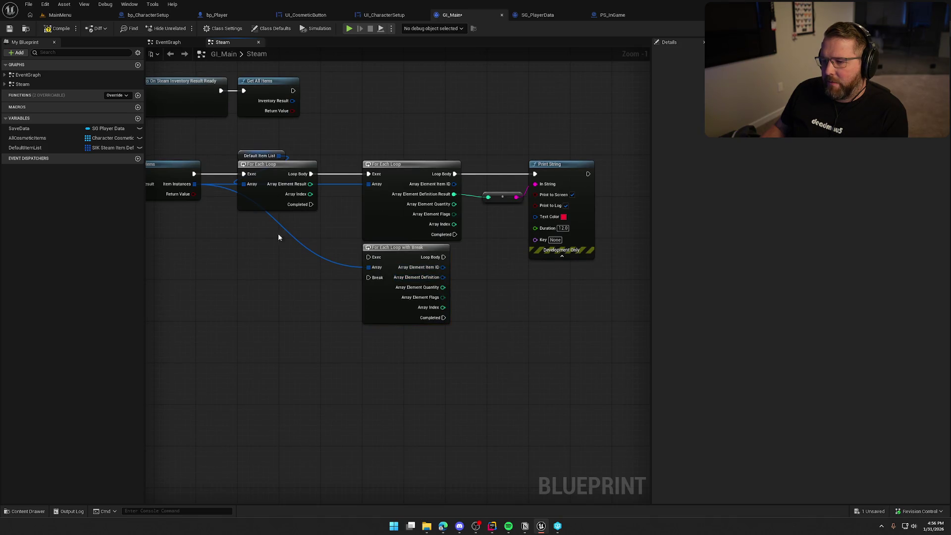
pyautogui.rightClick(311, 184)
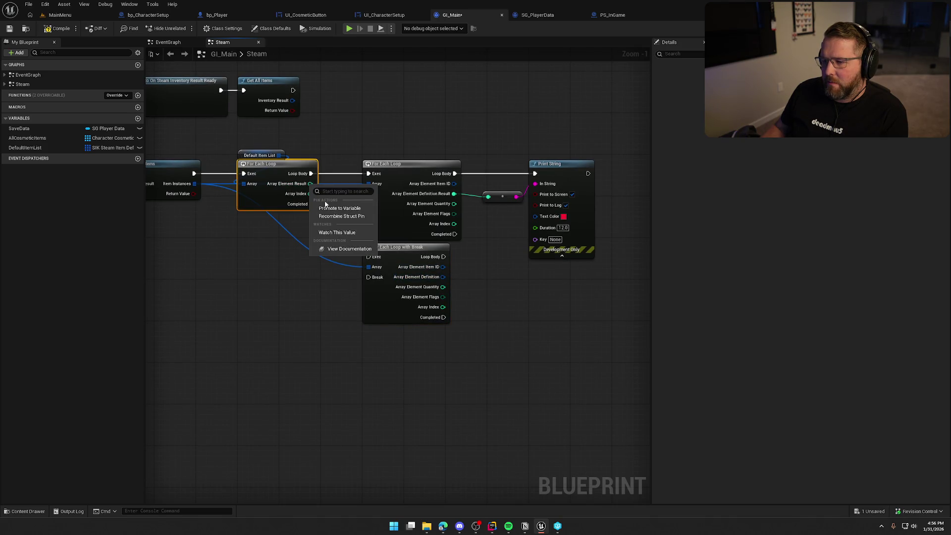
pyautogui.press('Escape')
pyautogui.rightClick(444, 280)
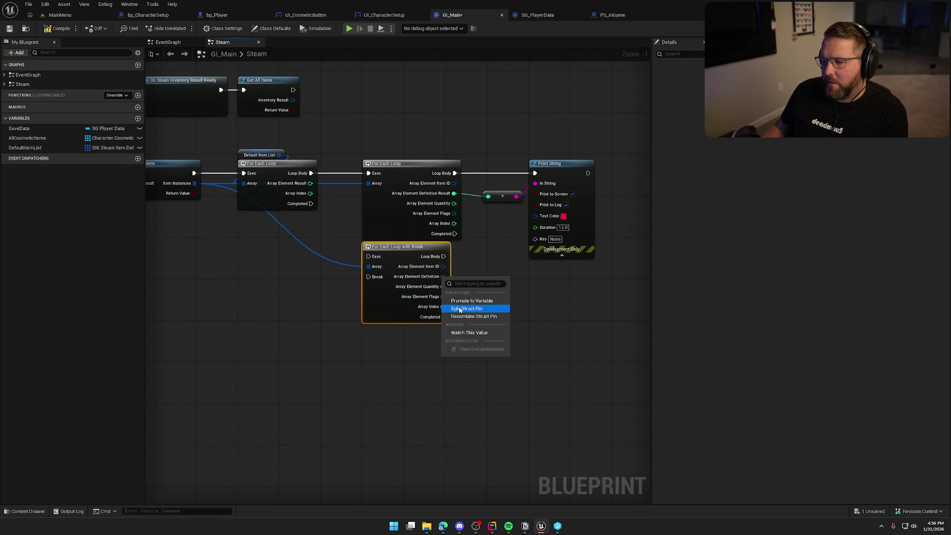
pyautogui.click(462, 310)
pyautogui.moveTo(455, 276)
pyautogui.mouseDown()
pyautogui.moveTo(479, 277)
pyautogui.moveTo(495, 303)
pyautogui.moveTo(490, 270)
pyautogui.mouseUp()
# - Delete the old second For Each Loop, its Print String and the conversion node
pyautogui.moveTo(417, 143); pyautogui.dragTo(545, 193)
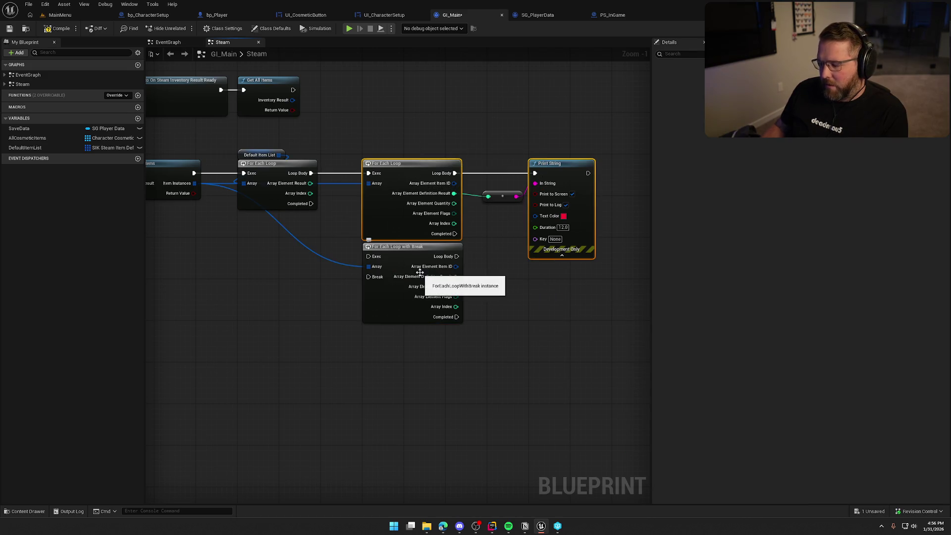
pyautogui.press('Delete')
pyautogui.moveTo(455, 235); pyautogui.dragTo(533, 163)
pyautogui.press('Delete')
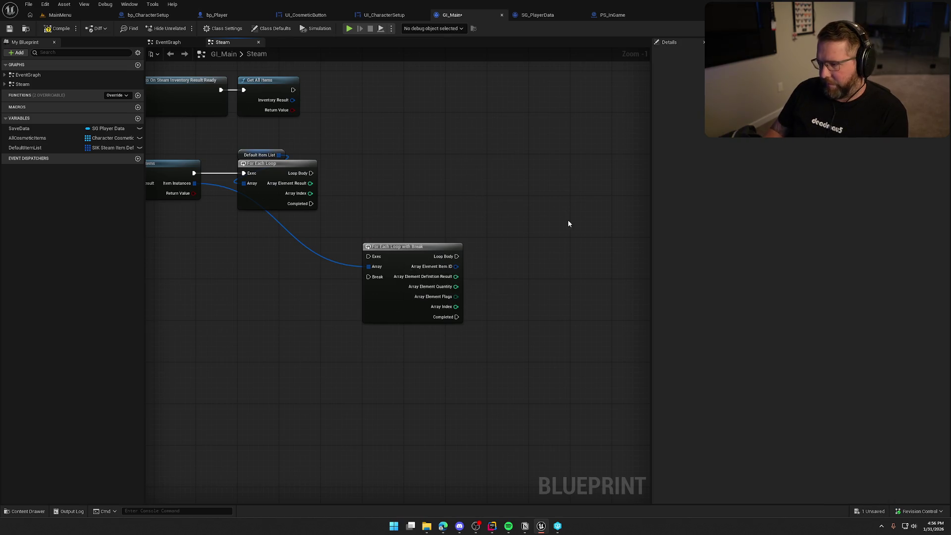
# - Place the break loop beside the first loop and run it from the Loop Body
pyautogui.moveTo(403, 180); pyautogui.dragTo(452, 190)
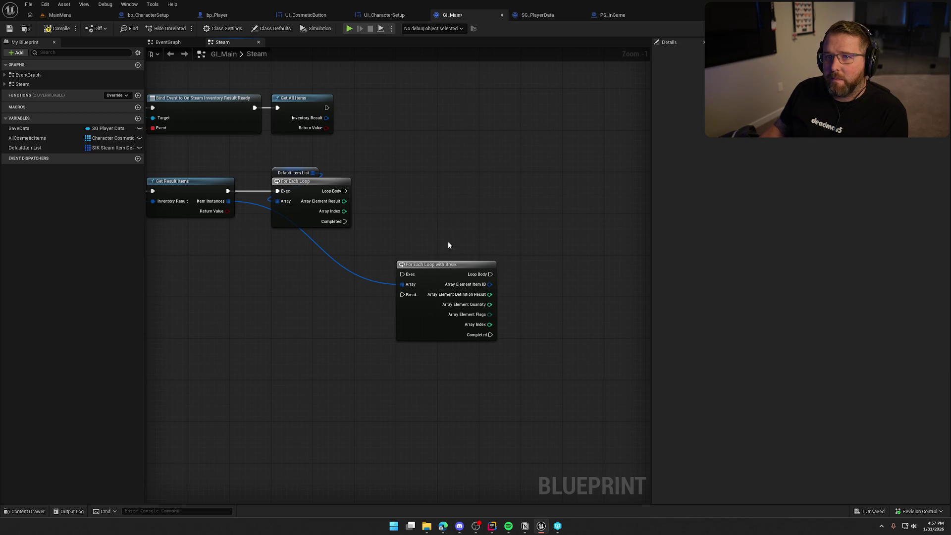
pyautogui.moveTo(458, 264); pyautogui.dragTo(453, 176)
pyautogui.moveTo(344, 191); pyautogui.dragTo(396, 186)
pyautogui.click(403, 290)
pyautogui.scroll(1, 403, 291)
pyautogui.moveTo(403, 291)
pyautogui.mouseDown()
pyautogui.moveTo(467, 304)
pyautogui.moveTo(334, 313)
pyautogui.mouseUp()
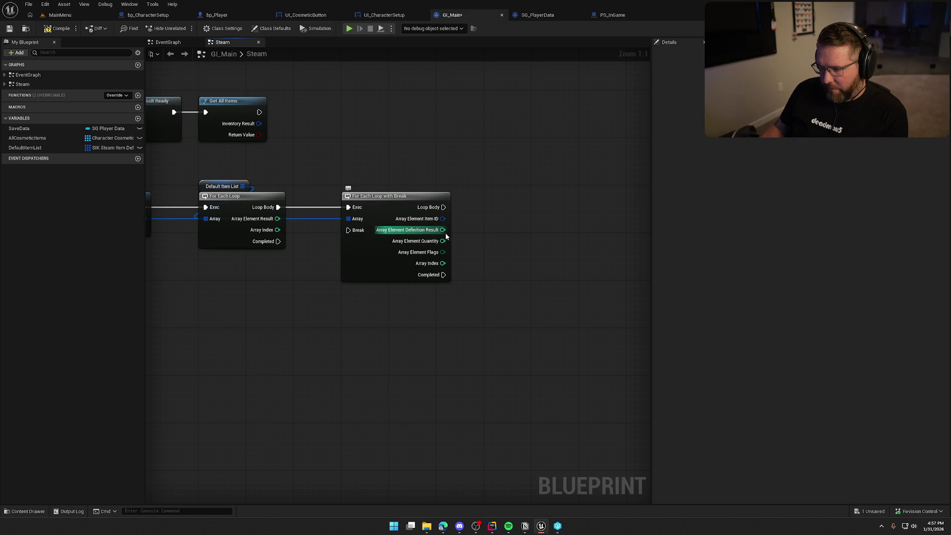
# - Add an == node comparing Definition Result with the first loop's Array Element Result
pyautogui.moveTo(442, 230); pyautogui.dragTo(471, 237)
pyautogui.write('==')
pyautogui.press('Return')
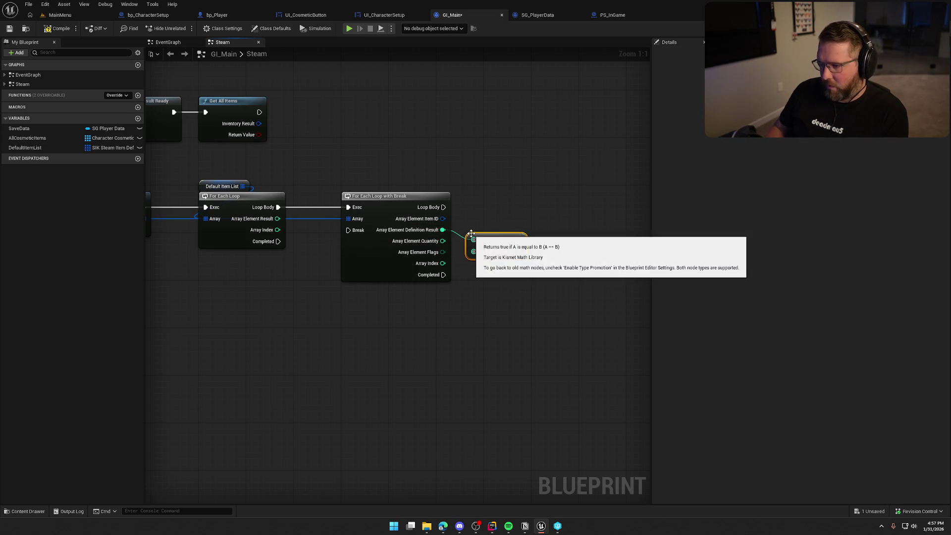
pyautogui.moveTo(473, 239)
pyautogui.mouseDown()
pyautogui.moveTo(267, 219)
pyautogui.moveTo(283, 232)
pyautogui.moveTo(277, 219)
pyautogui.mouseUp()
pyautogui.moveTo(474, 239); pyautogui.dragTo(443, 241)
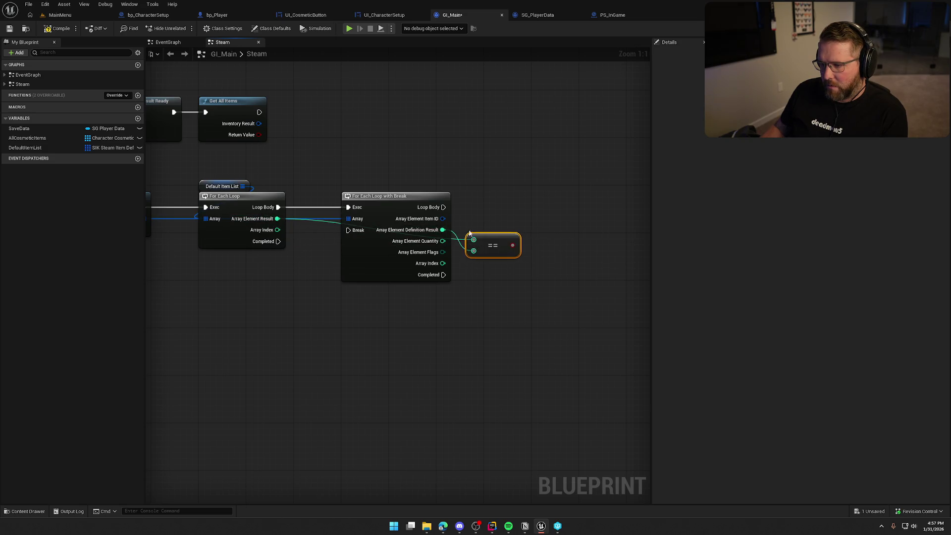
# - Add a Branch on the break loop body, driven by the == comparison
pyautogui.click(499, 195)
pyautogui.moveTo(413, 209); pyautogui.dragTo(507, 208)
pyautogui.moveTo(483, 247)
pyautogui.mouseDown()
pyautogui.moveTo(507, 219)
pyautogui.moveTo(463, 228)
pyautogui.mouseUp()
pyautogui.click(469, 299)
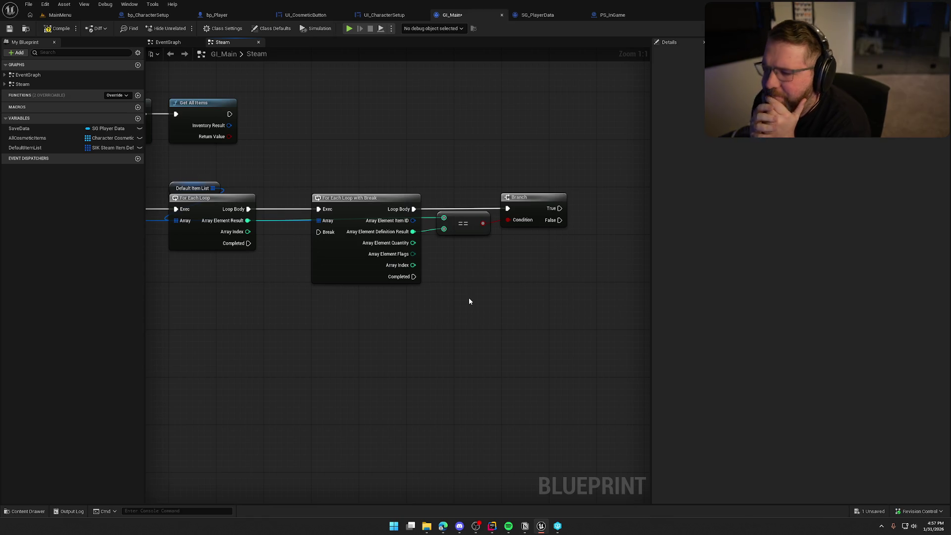
pyautogui.scroll(-4, 470, 301)
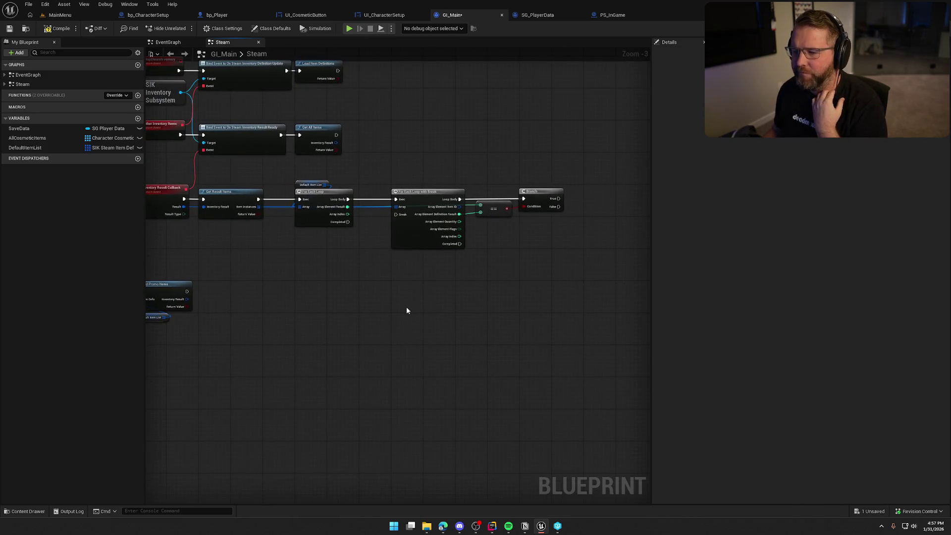
# - Collapse the loops, comparison and Branch into a function named CheckDefaultItems
pyautogui.scroll(1, 407, 310)
pyautogui.moveTo(277, 155); pyautogui.dragTo(598, 272)
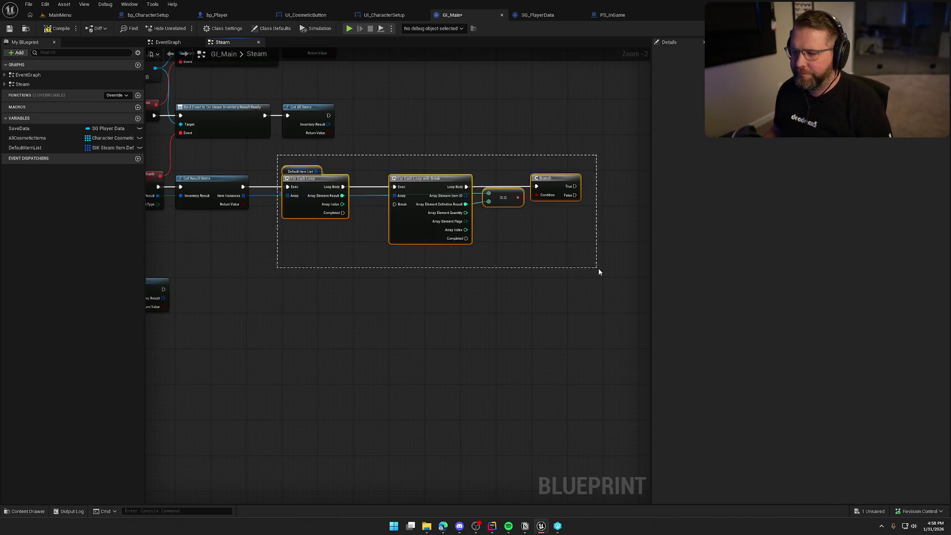
pyautogui.moveTo(309, 184)
pyautogui.mouseDown()
pyautogui.moveTo(322, 156)
pyautogui.moveTo(310, 182)
pyautogui.mouseUp()
pyautogui.rightClick(310, 182)
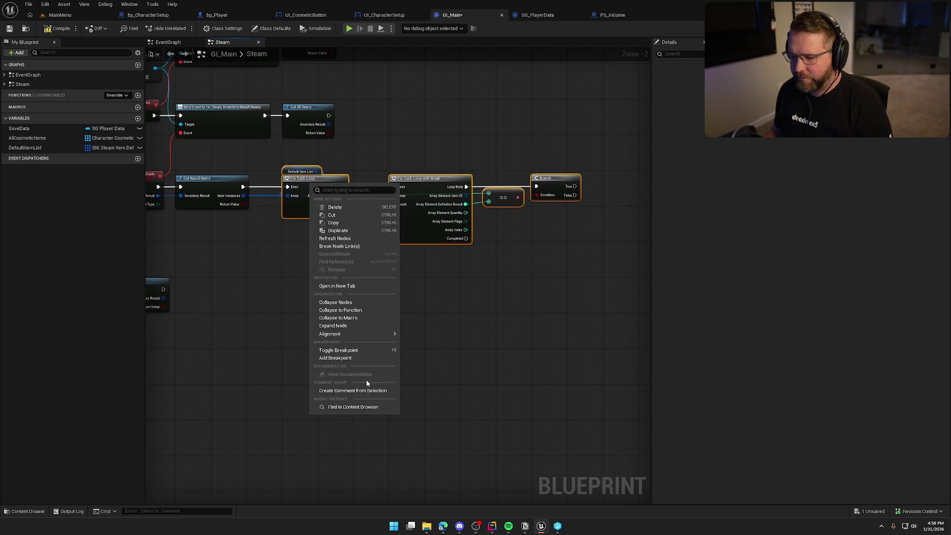
pyautogui.click(353, 310)
pyautogui.write('C')
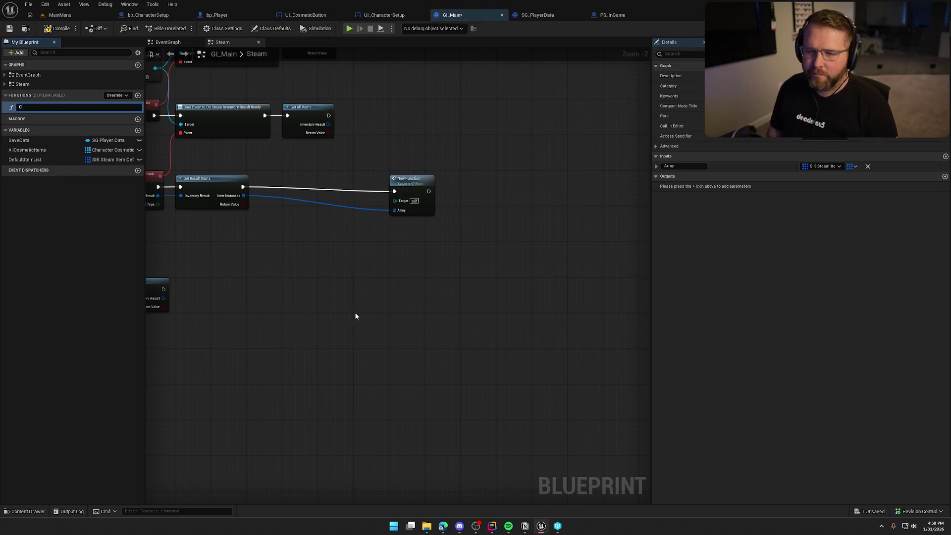
pyautogui.write('heckDefaultItem')
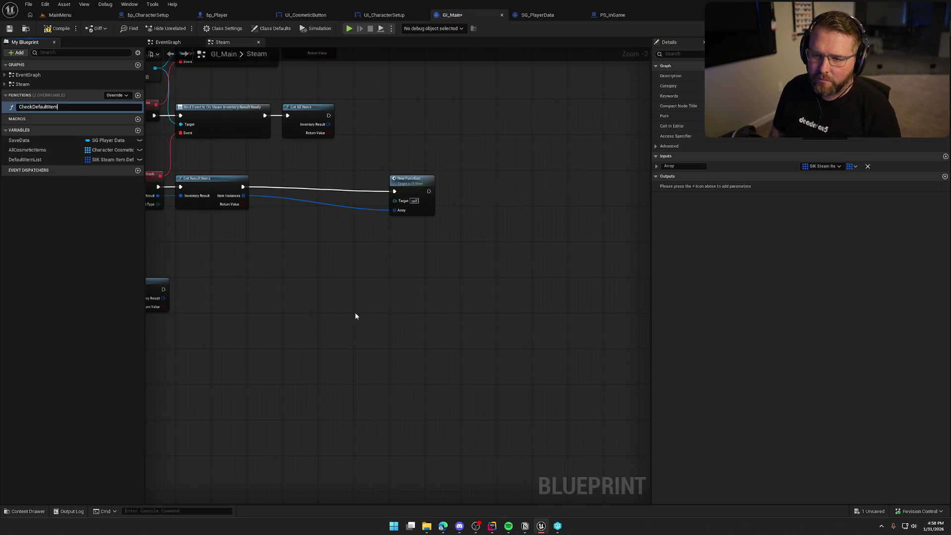
pyautogui.write('s')
pyautogui.press('Return')
pyautogui.moveTo(527, 200); pyautogui.dragTo(423, 197)
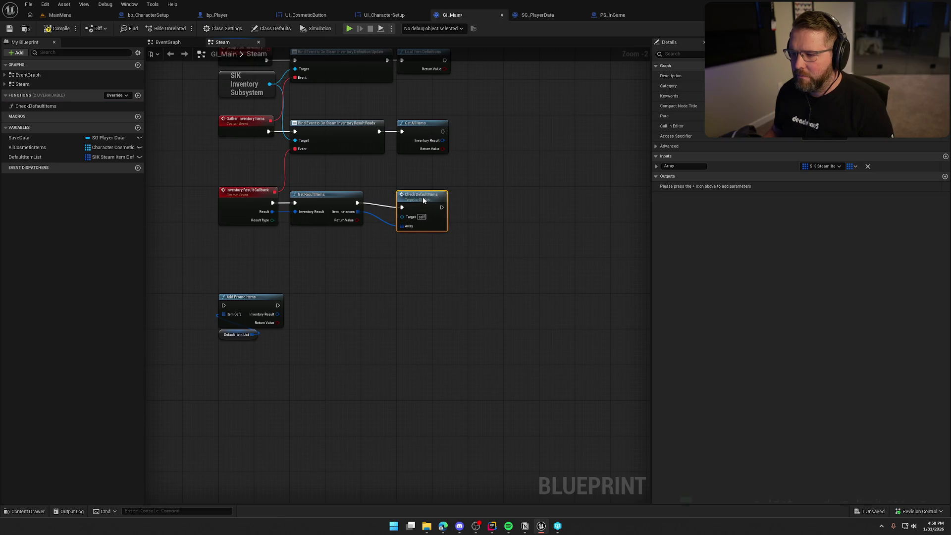
# - Rename the CheckDefaultItems function's array input to Result Items
pyautogui.scroll(2, 394, 268)
pyautogui.doubleClick(683, 165)
pyautogui.write('Ite')
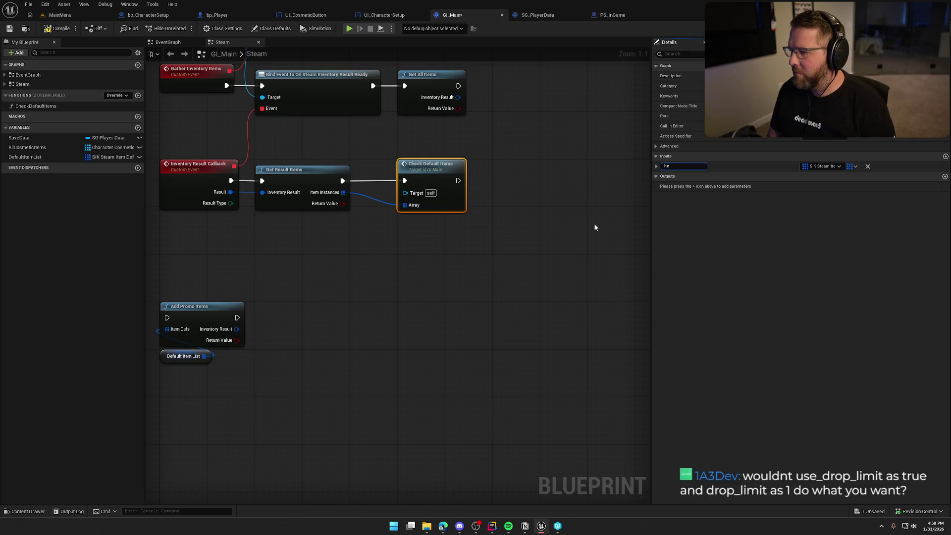
pyautogui.write('Result')
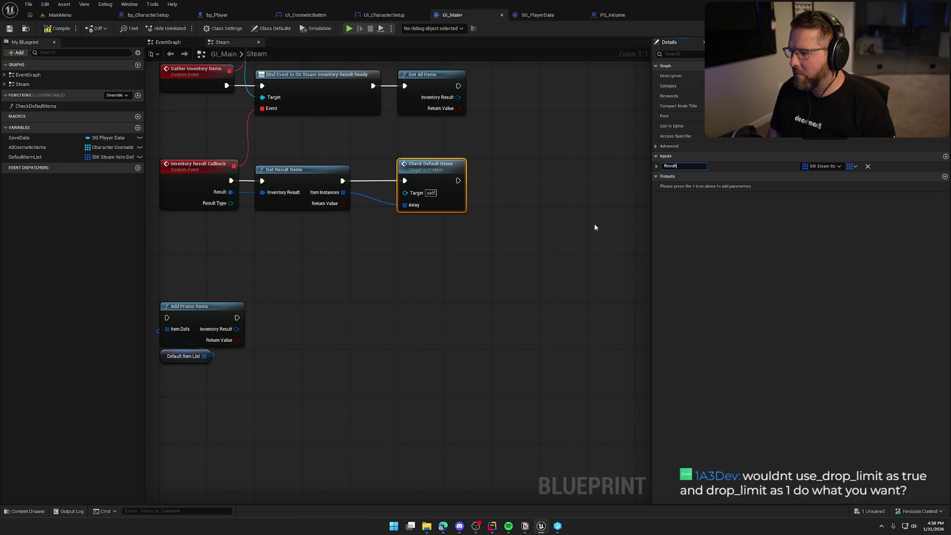
pyautogui.write(' Items')
pyautogui.press('Return')
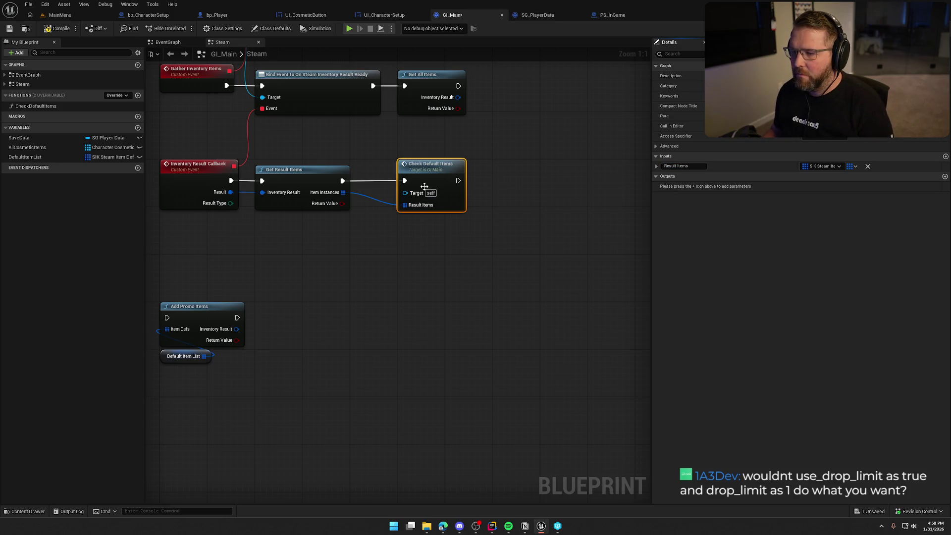
# - Remove Add Promo Items and Default Item List from the Steam graph, then enter CheckDefaultItems
pyautogui.moveTo(358, 285); pyautogui.dragTo(405, 293)
pyautogui.moveTo(304, 391); pyautogui.dragTo(203, 307)
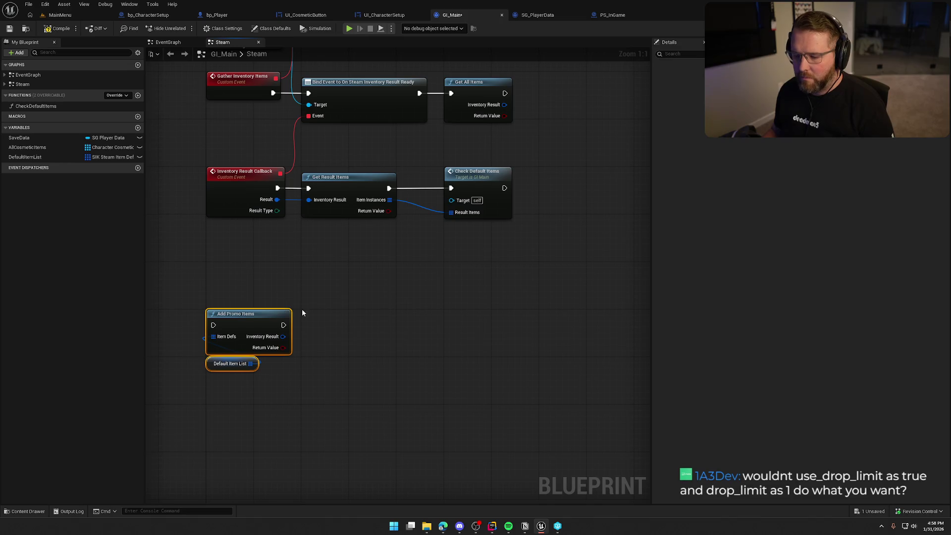
pyautogui.press('Delete')
pyautogui.doubleClick(477, 175)
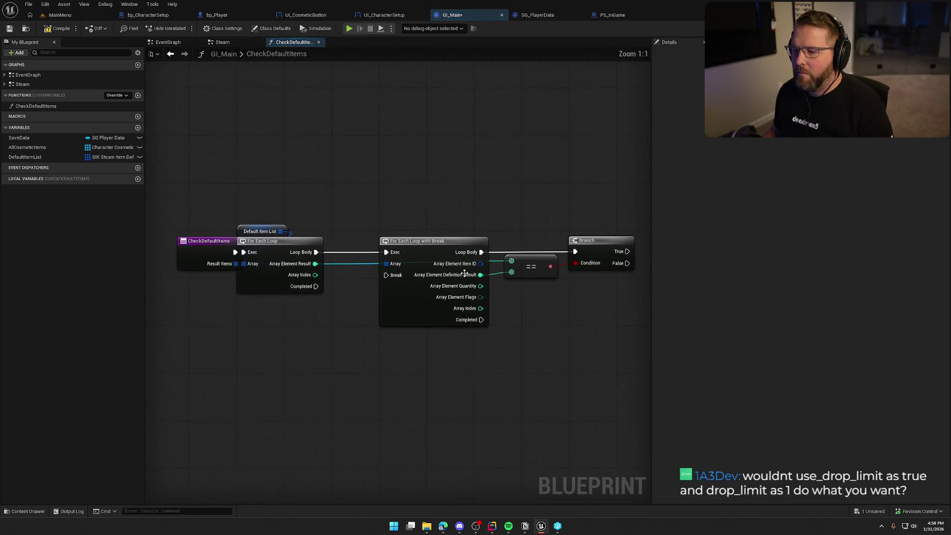
# - Paste Add Promo Items and its Default Item List getter into the CheckDefaultItems function graph
pyautogui.moveTo(426, 239)
pyautogui.mouseDown()
pyautogui.moveTo(396, 233)
pyautogui.moveTo(331, 142)
pyautogui.mouseUp()
pyautogui.scroll(-5, 378, 205)
pyautogui.hotkey('ctrl', 'a')
pyautogui.click(353, 181)
pyautogui.scroll(4, 352, 180)
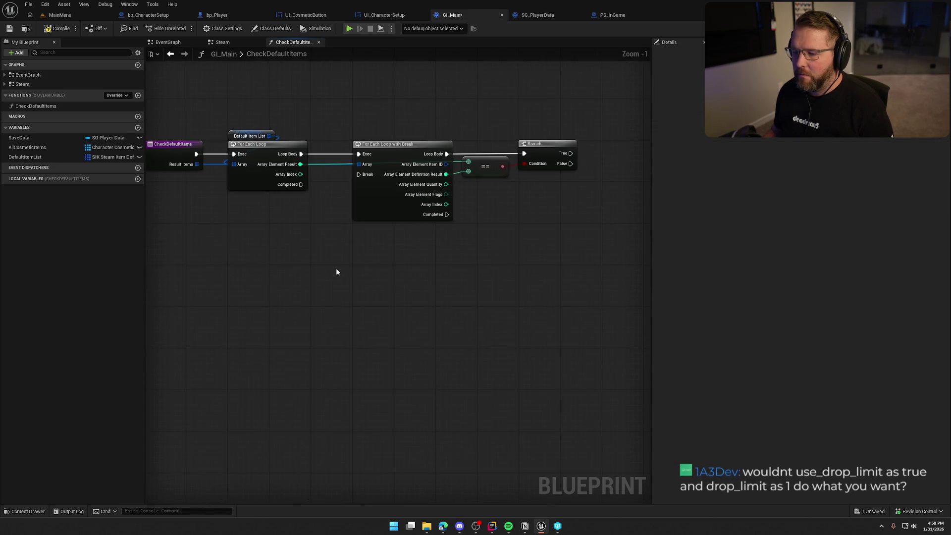
pyautogui.hotkey('ctrl', 'v')
pyautogui.click(301, 246)
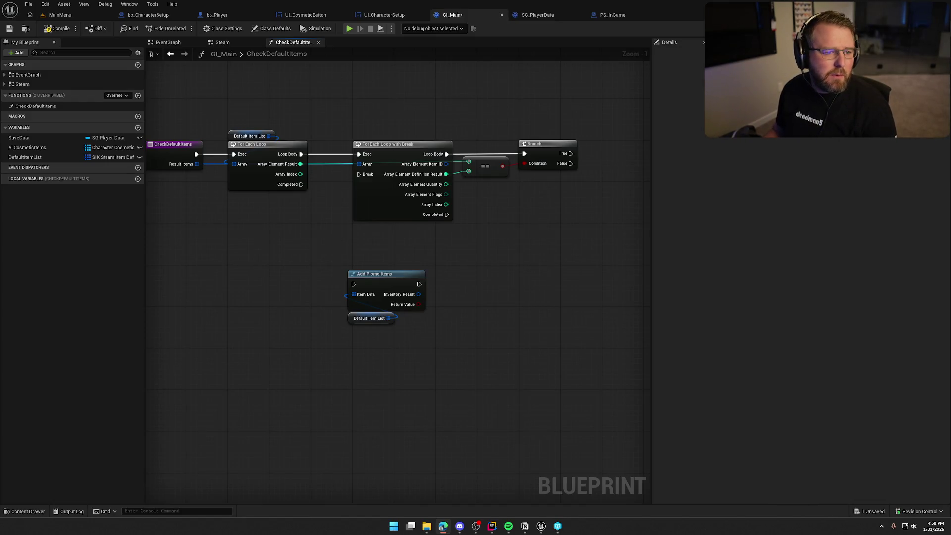
# - Find the use_drop_limit property in the maximized Steam Inventory Schema documentation
pyautogui.click(443, 525)
pyautogui.doubleClick(290, 72)
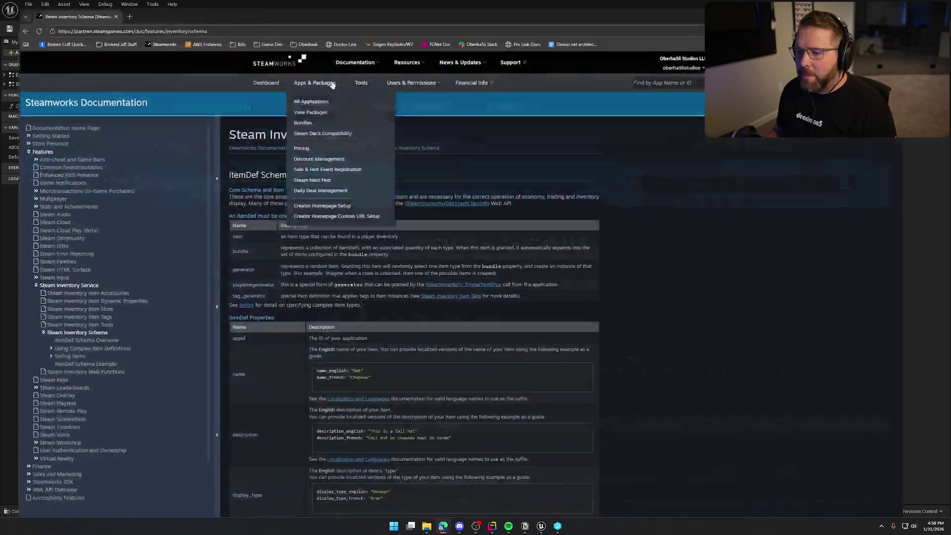
pyautogui.scroll(-3, 450, 357)
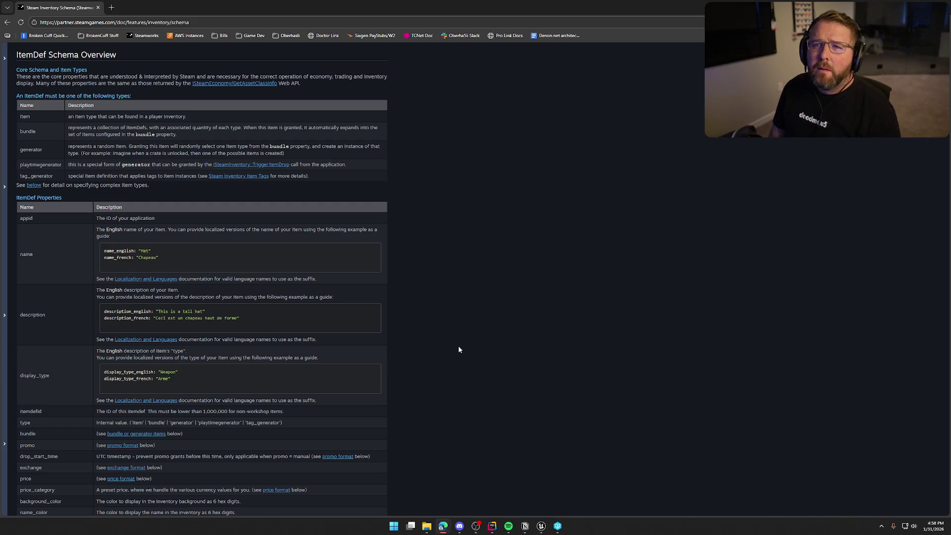
pyautogui.press('Return')
pyautogui.press('Return')
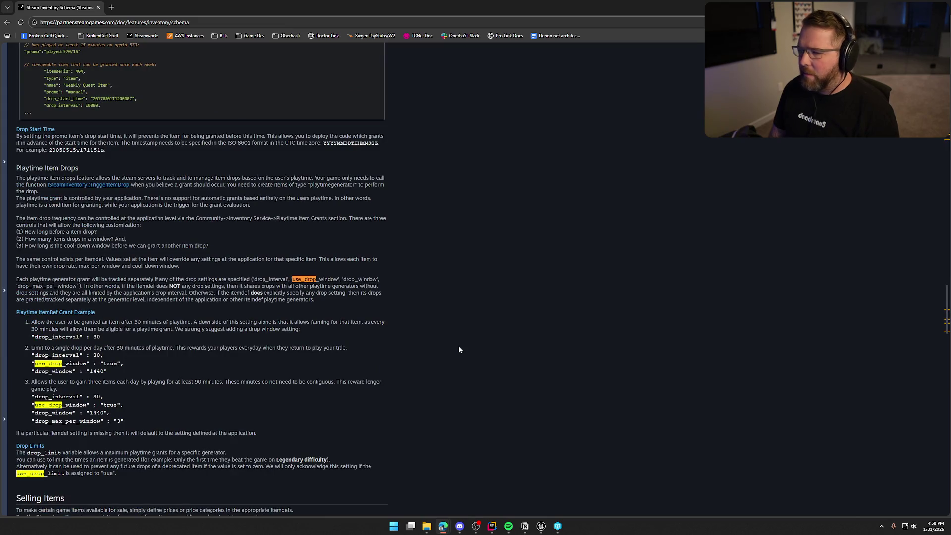
pyautogui.write('_limit')
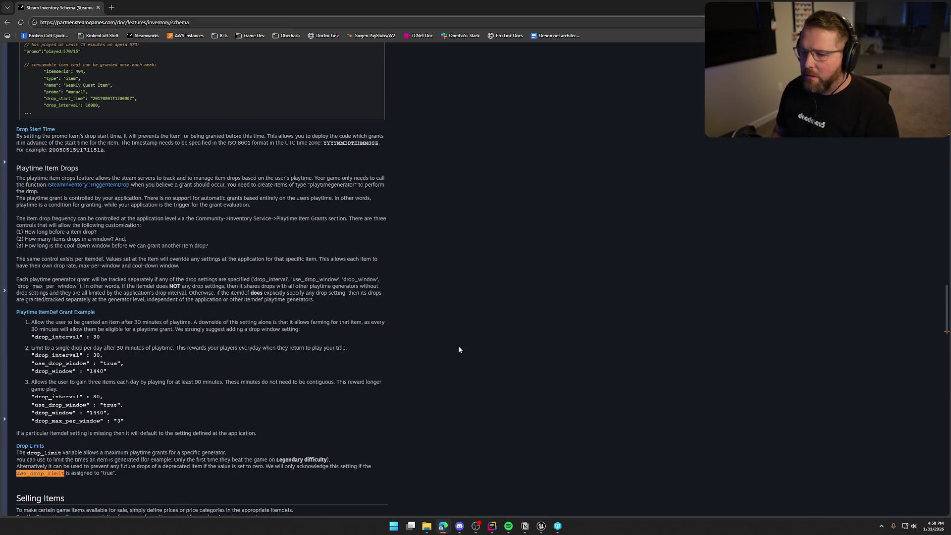
pyautogui.press('Return')
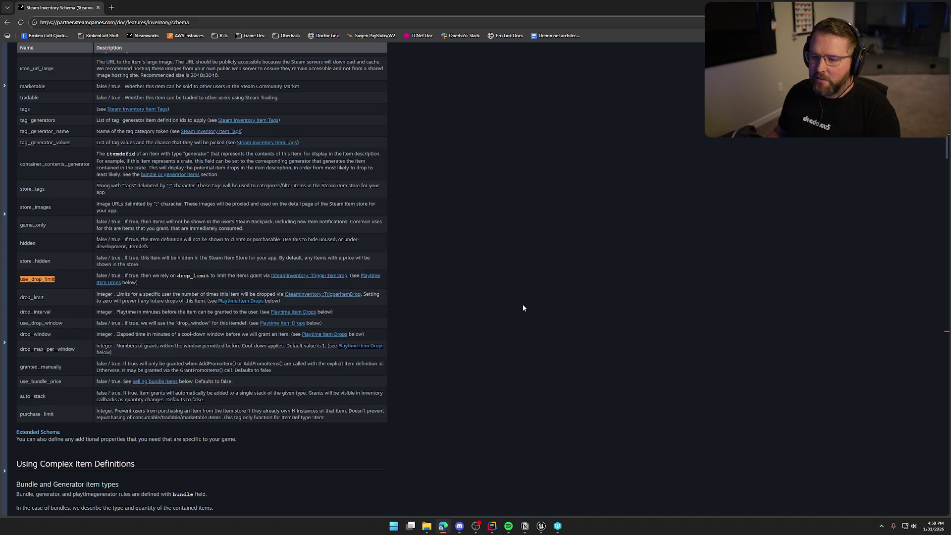
# - Review the Promo Items rules on manually granted promo items, then return to Unreal
pyautogui.scroll(7, 497, 301)
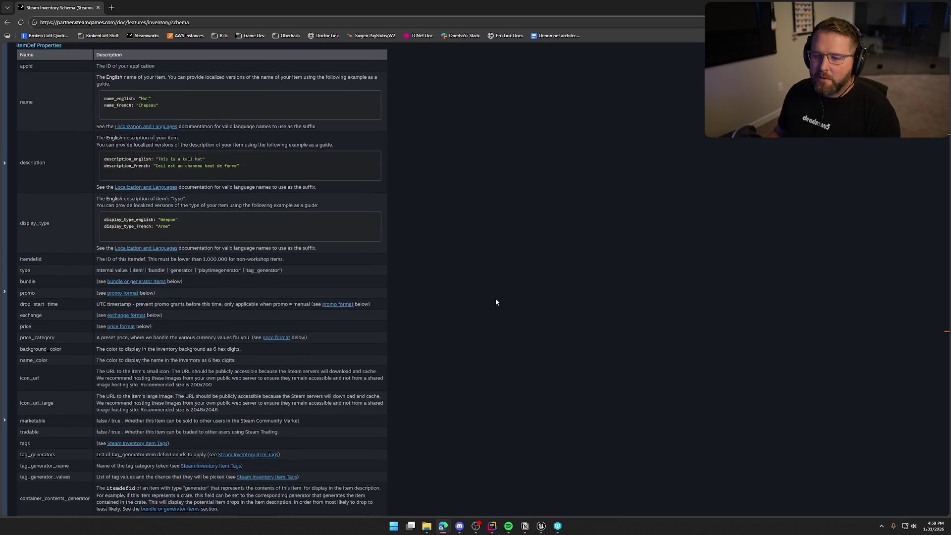
pyautogui.scroll(-5, 495, 297)
pyautogui.scroll(-9, 492, 301)
pyautogui.scroll(13, 470, 285)
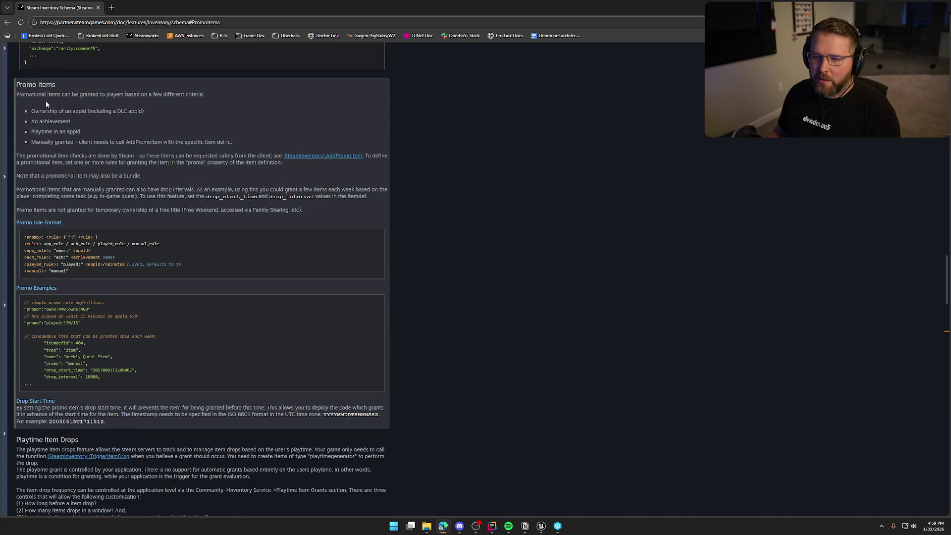
pyautogui.moveTo(32, 142); pyautogui.dragTo(228, 143)
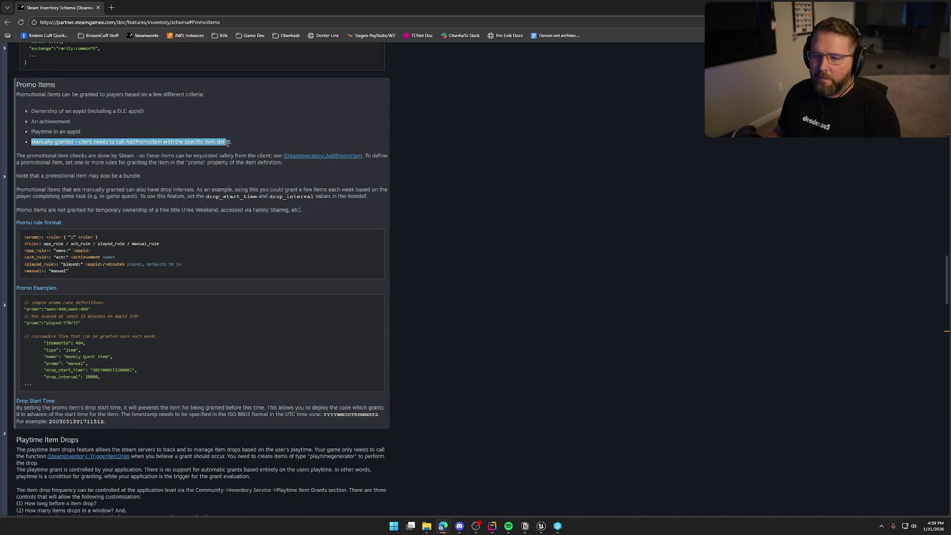
pyautogui.click(523, 212)
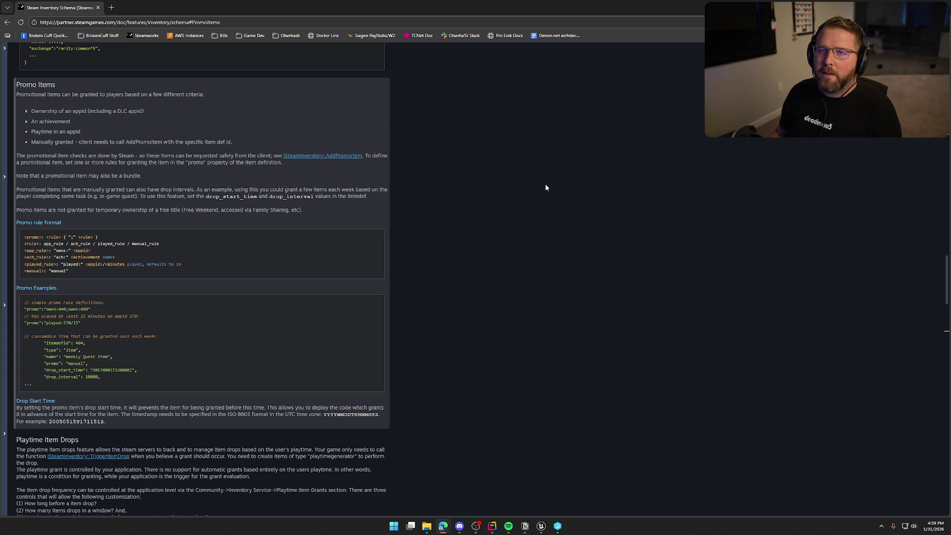
pyautogui.hotkey('alt', 'Tab')
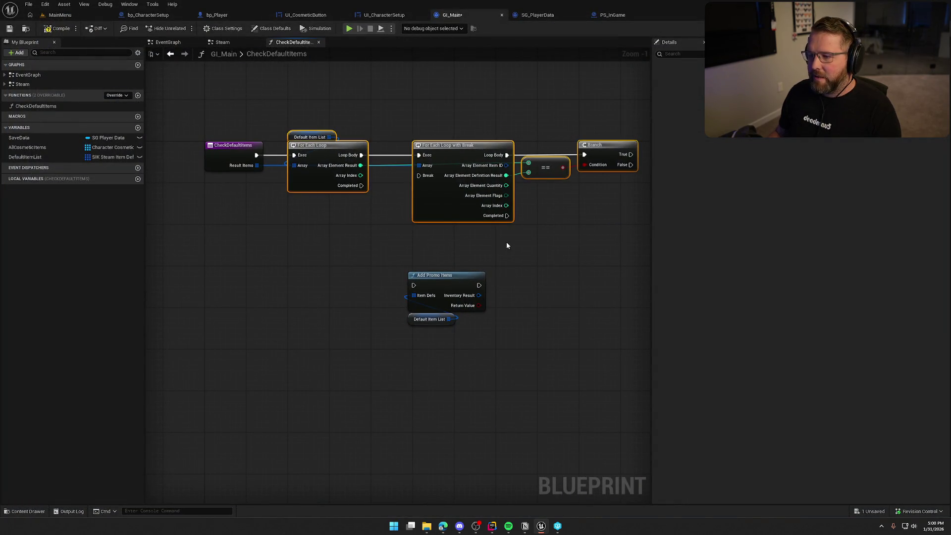
# - Move Add Promo Items further down to clear space near the loops
pyautogui.scroll(1, 310, 238)
pyautogui.moveTo(271, 242); pyautogui.dragTo(524, 215)
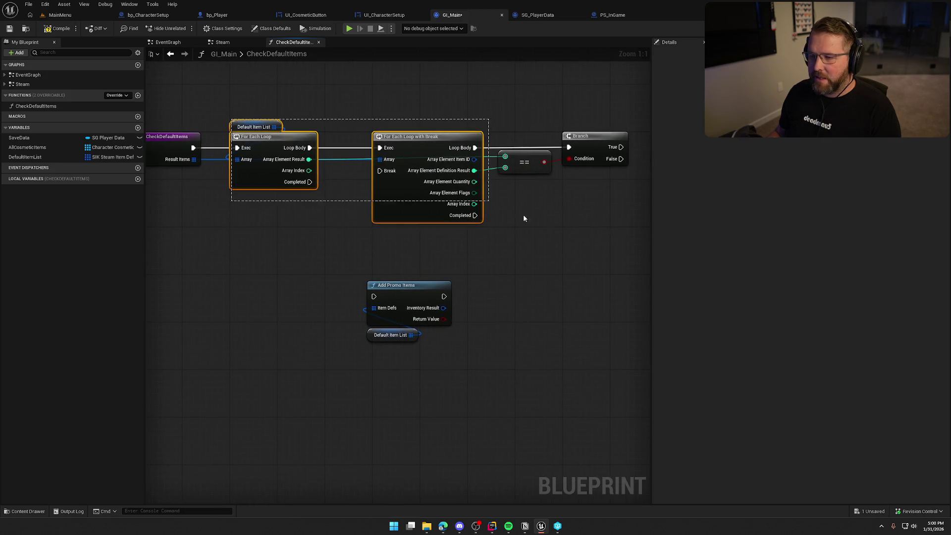
pyautogui.click(507, 251)
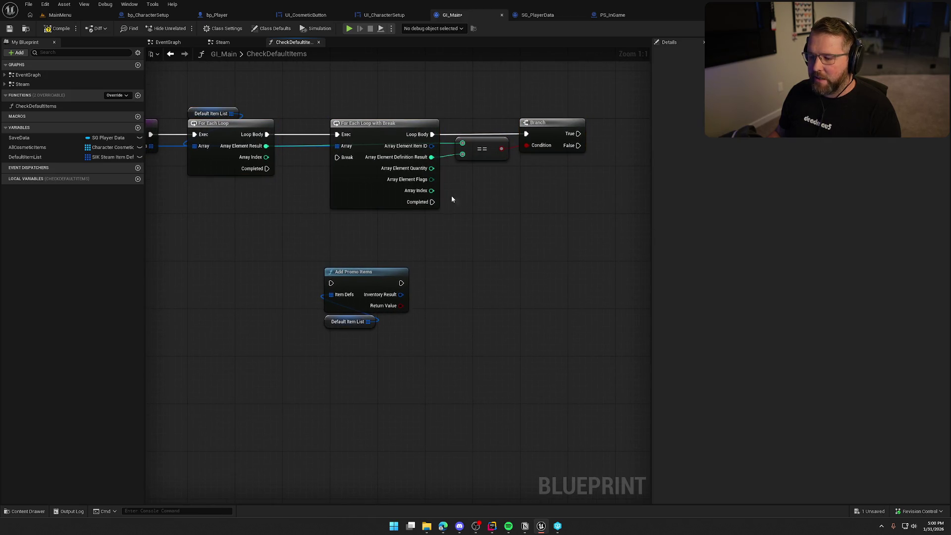
pyautogui.moveTo(378, 286); pyautogui.dragTo(431, 351)
pyautogui.click(442, 274)
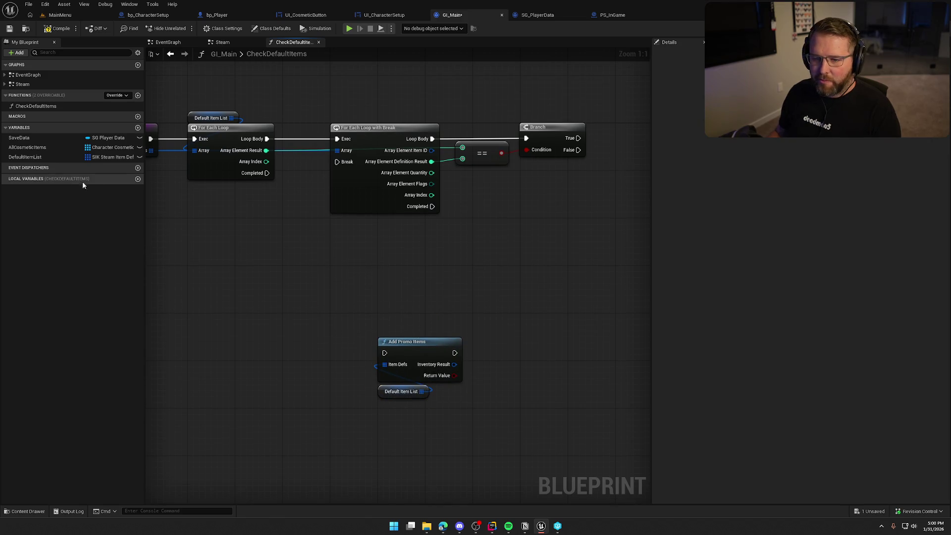
# - Add a Boolean local variable itemFound to CheckDefaultItems and compile
pyautogui.click(138, 179)
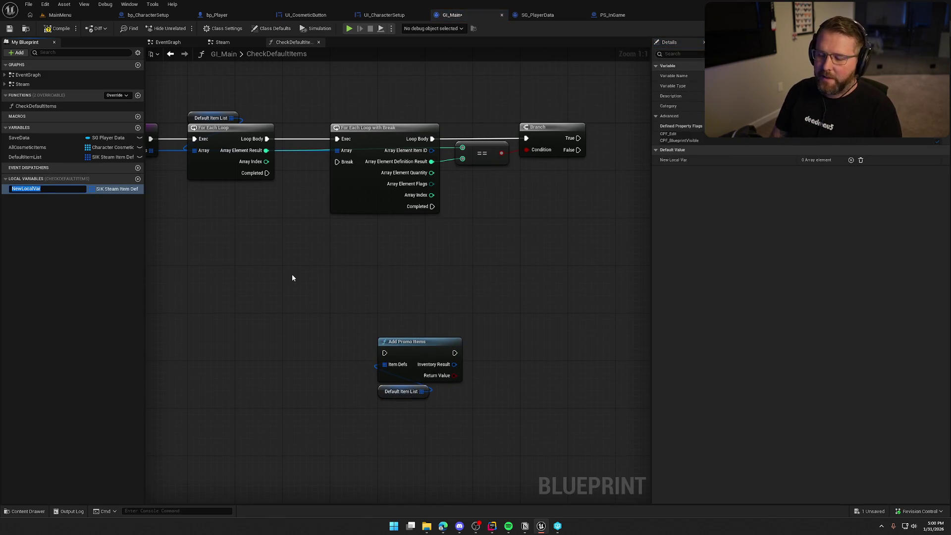
pyautogui.write('ItemFound')
pyautogui.press('Return')
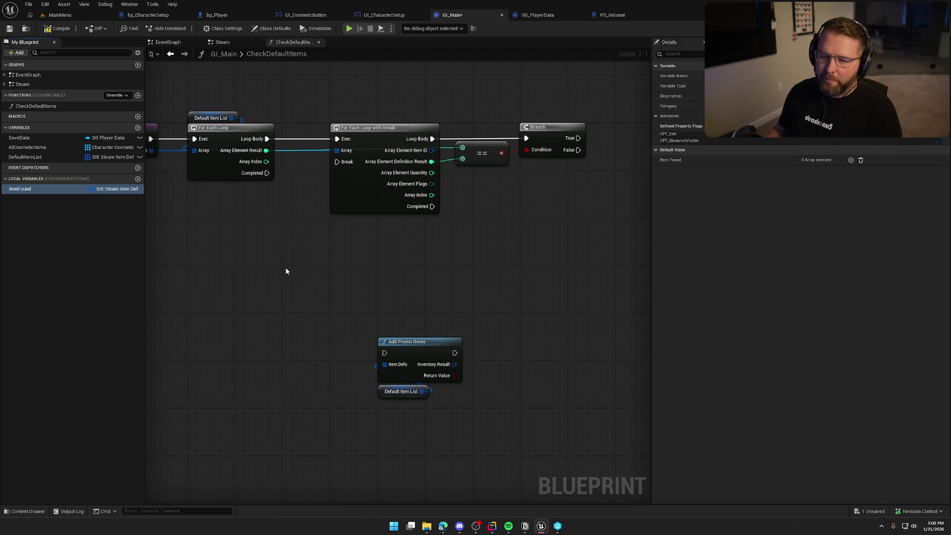
pyautogui.click(111, 179)
pyautogui.click(98, 180)
pyautogui.click(103, 189)
pyautogui.click(168, 204)
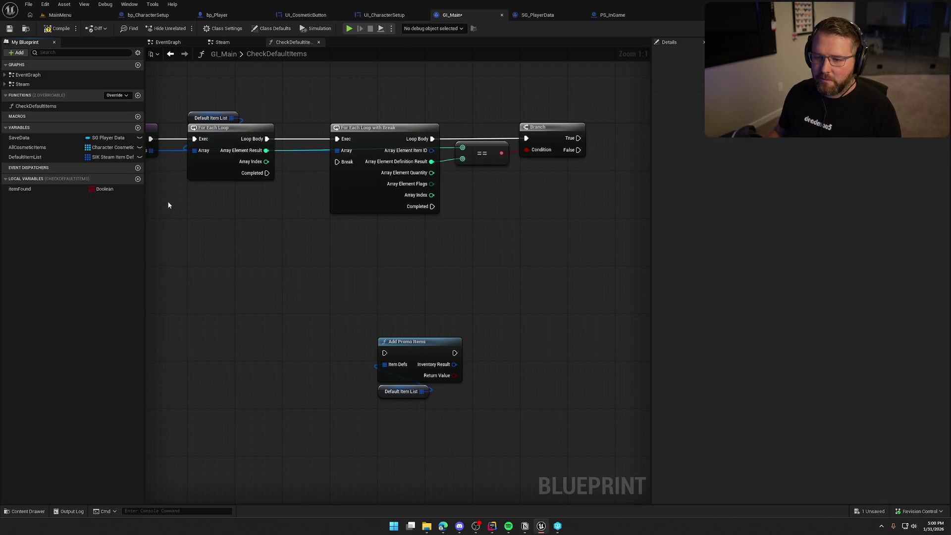
pyautogui.click(76, 188)
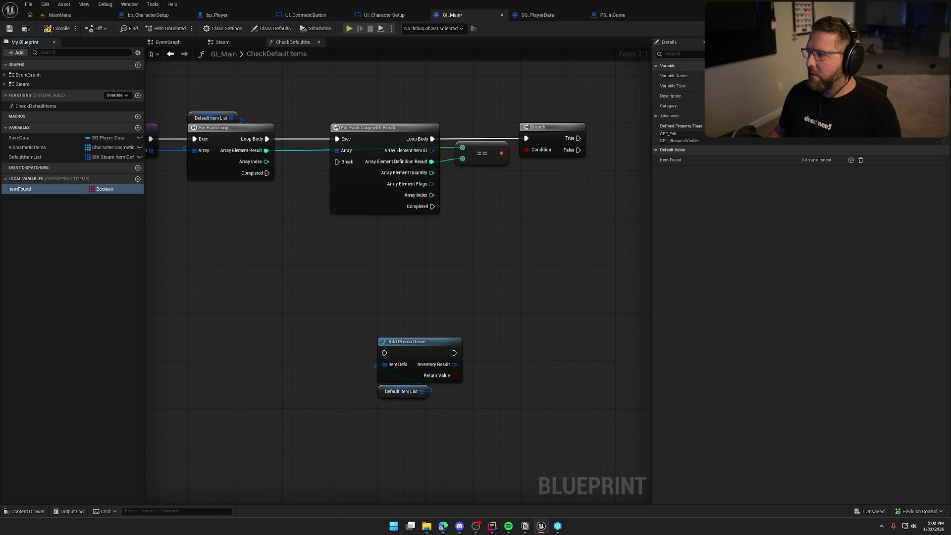
pyautogui.click(55, 29)
# - Insert a SET itemFound node between the outer Loop Body and the inner loop
pyautogui.moveTo(294, 247)
pyautogui.mouseDown()
pyautogui.moveTo(333, 254)
pyautogui.moveTo(314, 251)
pyautogui.mouseUp()
pyautogui.moveTo(349, 119); pyautogui.dragTo(549, 178)
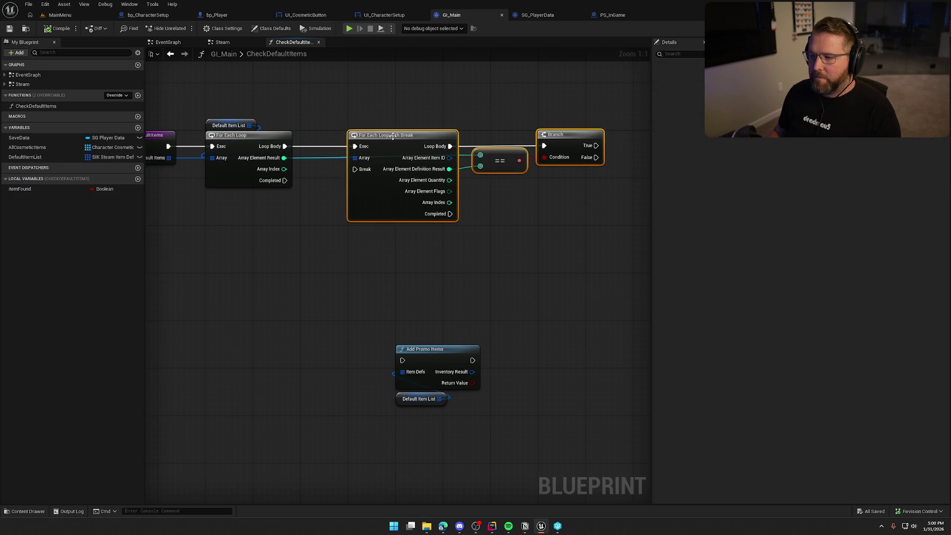
pyautogui.moveTo(393, 135); pyautogui.dragTo(423, 136)
pyautogui.moveTo(13, 193)
pyautogui.mouseDown()
pyautogui.moveTo(305, 176)
pyautogui.moveTo(285, 146)
pyautogui.mouseUp()
pyautogui.moveTo(328, 176)
pyautogui.mouseDown()
pyautogui.moveTo(327, 144)
pyautogui.moveTo(402, 146)
pyautogui.mouseUp()
pyautogui.click(396, 287)
pyautogui.moveTo(396, 286); pyautogui.dragTo(323, 296)
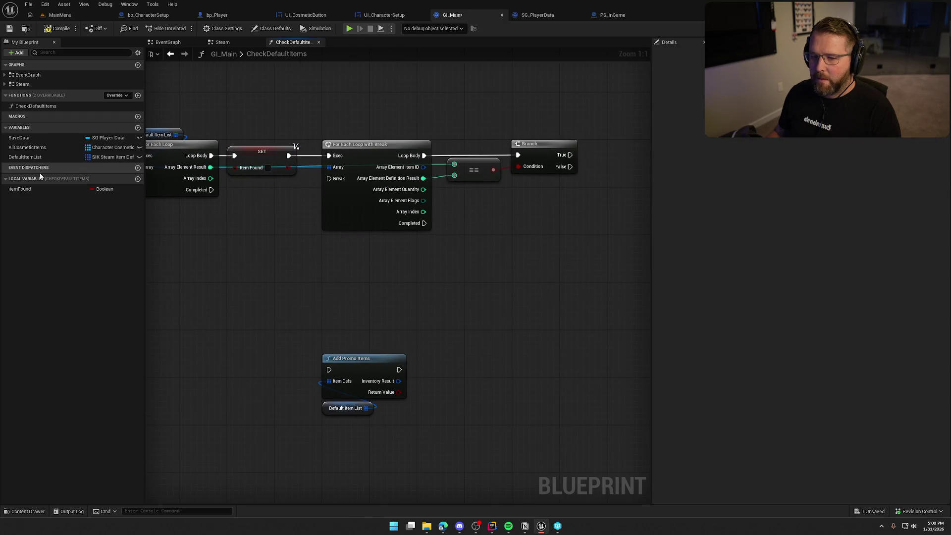
# - Set itemFound true on Branch True and wire it back to the loop's Break
pyautogui.moveTo(28, 188)
pyautogui.mouseDown()
pyautogui.moveTo(619, 145)
pyautogui.moveTo(503, 156)
pyautogui.moveTo(494, 168)
pyautogui.moveTo(507, 161)
pyautogui.moveTo(529, 175)
pyautogui.moveTo(221, 196)
pyautogui.mouseUp()
pyautogui.click(541, 186)
pyautogui.doubleClick(340, 184)
pyautogui.moveTo(340, 184)
pyautogui.mouseDown()
pyautogui.moveTo(215, 141)
pyautogui.moveTo(563, 144)
pyautogui.mouseUp()
pyautogui.doubleClick(237, 139)
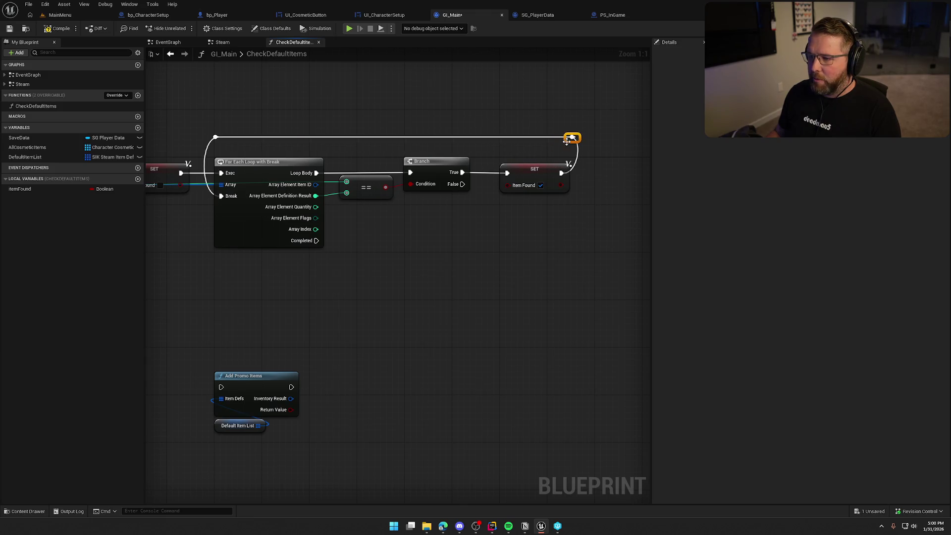
pyautogui.click(496, 256)
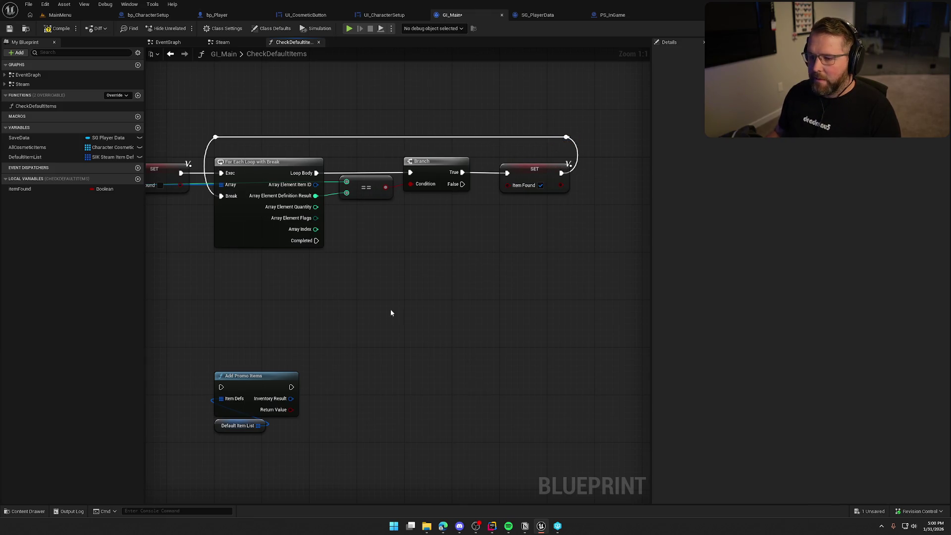
# - Add a Branch on an itemFound getter from the loop's Completed pin
pyautogui.moveTo(250, 384); pyautogui.dragTo(477, 317)
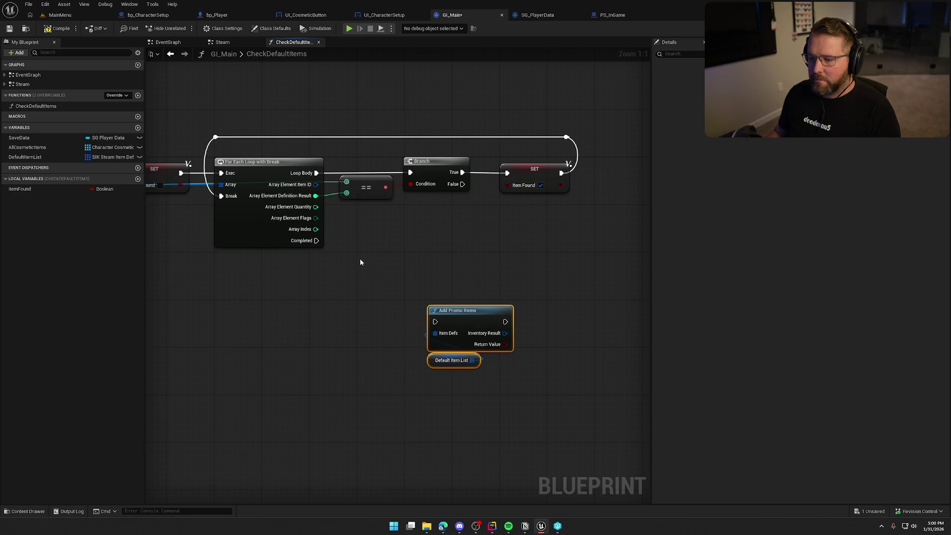
pyautogui.moveTo(360, 262); pyautogui.dragTo(366, 229)
pyautogui.click(367, 229)
pyautogui.moveTo(74, 189)
pyautogui.mouseDown()
pyautogui.moveTo(304, 257)
pyautogui.moveTo(295, 263)
pyautogui.mouseUp()
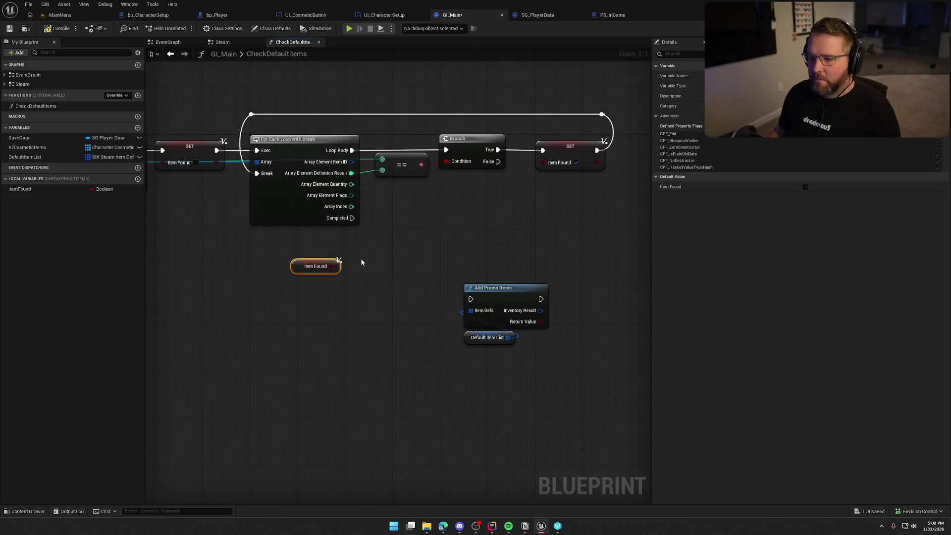
pyautogui.click(372, 259)
pyautogui.moveTo(379, 271); pyautogui.dragTo(352, 218)
pyautogui.moveTo(403, 263); pyautogui.dragTo(424, 238)
pyautogui.moveTo(295, 267); pyautogui.dragTo(392, 273)
pyautogui.keyDown('ctrl'); pyautogui.click(415, 239); pyautogui.keyUp('ctrl')
pyautogui.moveTo(415, 239); pyautogui.dragTo(415, 209)
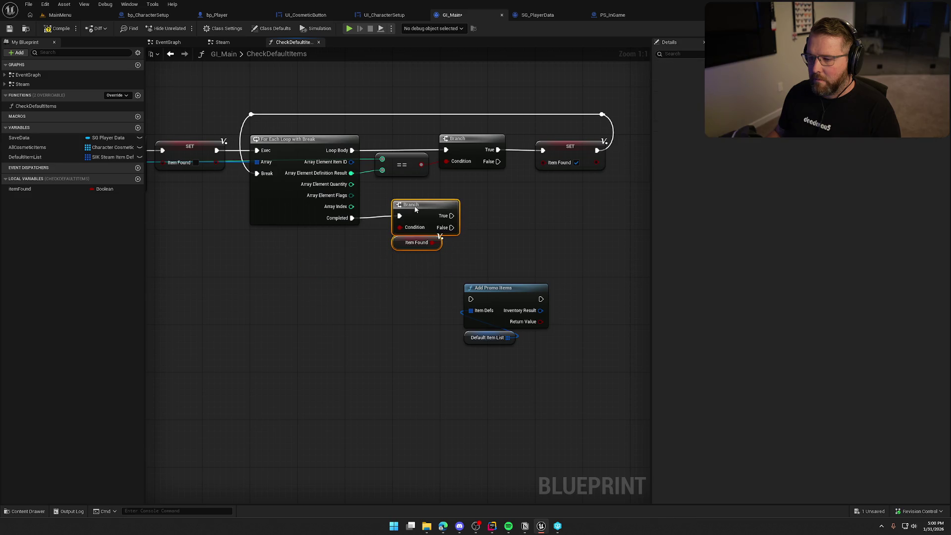
# - Delete the old Add Promo Items node and its Default Item List getter
pyautogui.click(489, 229)
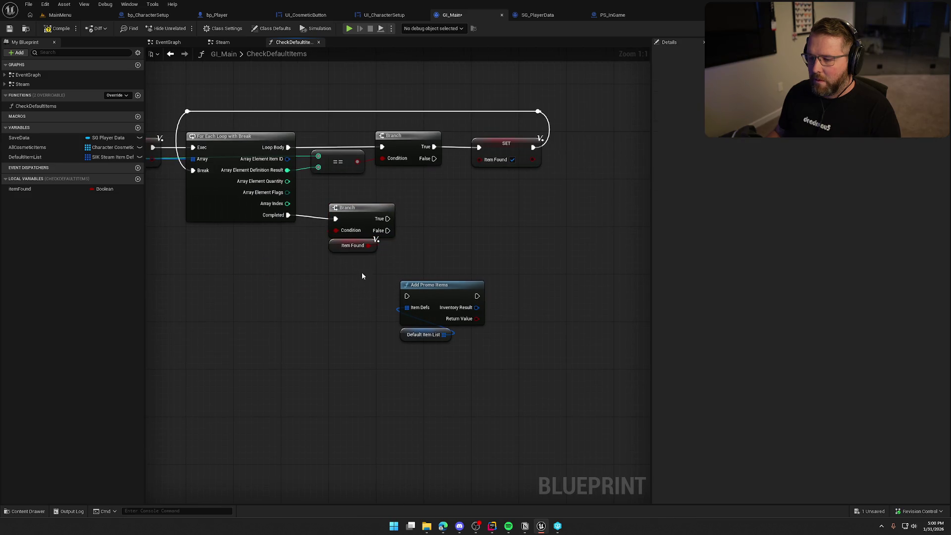
pyautogui.moveTo(355, 271); pyautogui.dragTo(462, 342)
pyautogui.moveTo(442, 291); pyautogui.dragTo(341, 291)
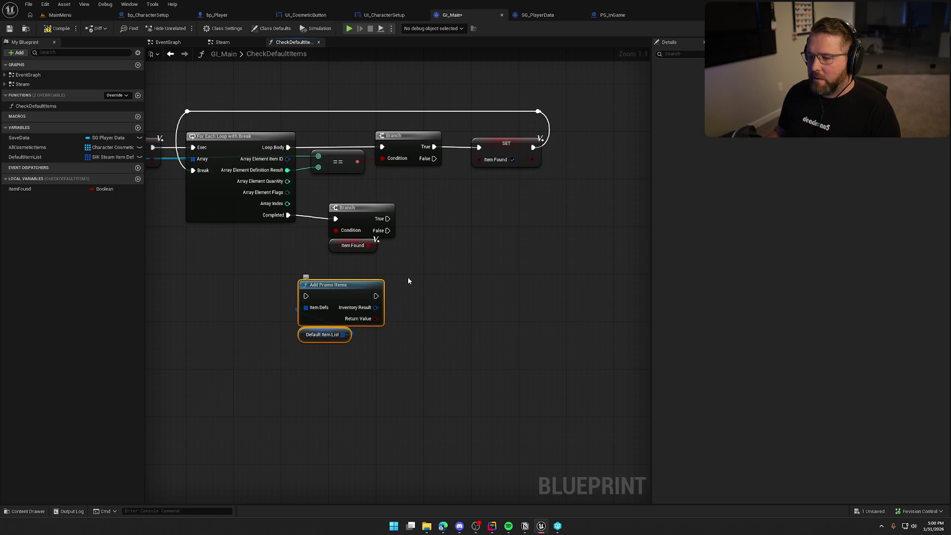
pyautogui.scroll(-1, 408, 281)
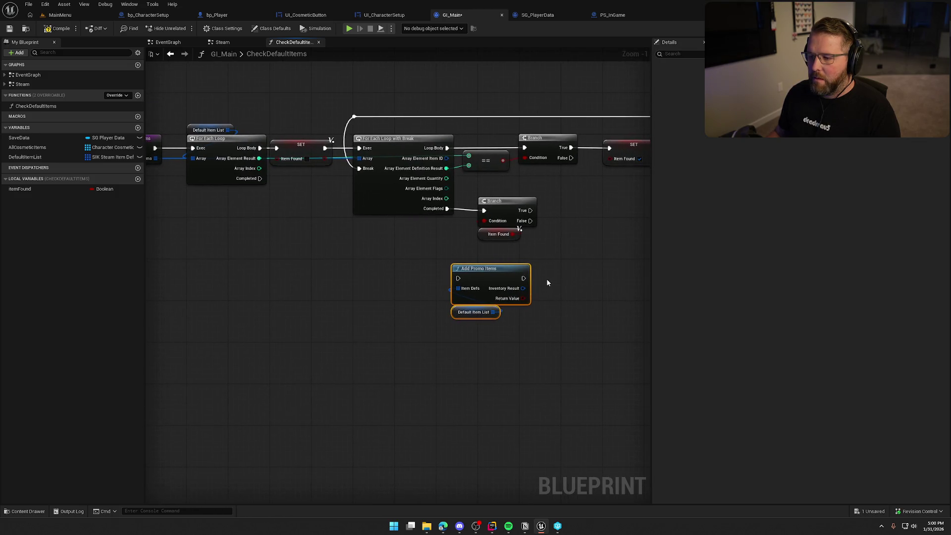
pyautogui.moveTo(567, 331); pyautogui.dragTo(488, 319)
pyautogui.click(412, 266)
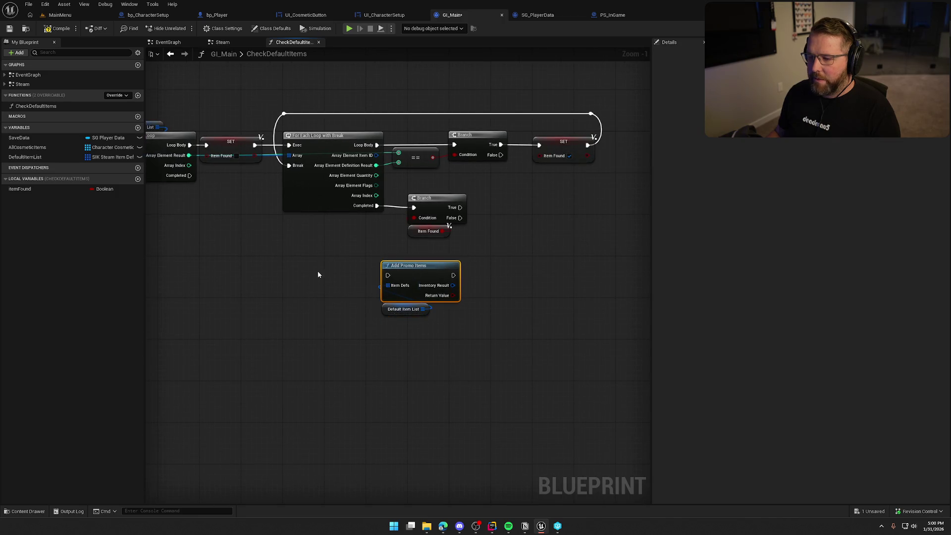
pyautogui.keyDown('shift'); pyautogui.click(421, 309); pyautogui.keyUp('shift')
pyautogui.press('Delete')
# - Place a new Add Promo Items node, discarding a mistaken Add Promo Item node
pyautogui.rightClick(479, 269)
pyautogui.write('add promo')
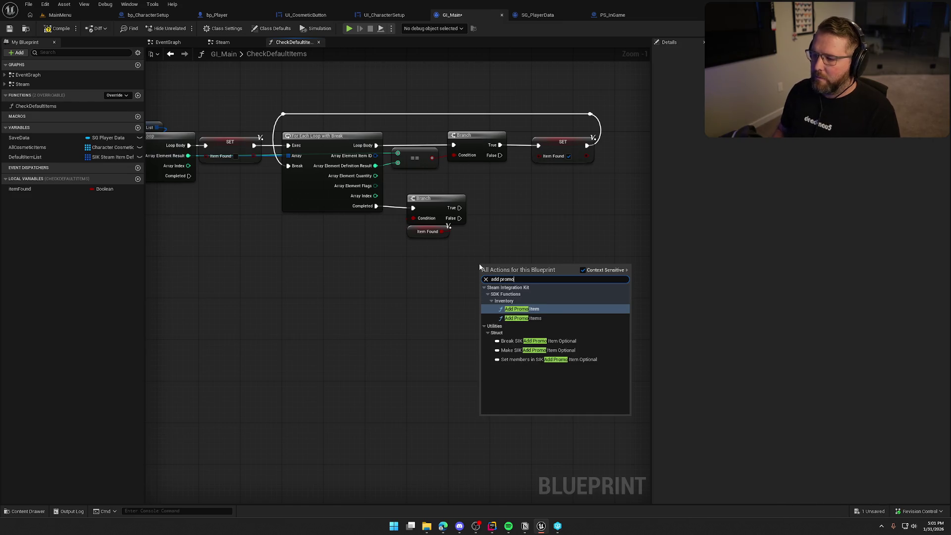
pyautogui.press('Return')
pyautogui.click(494, 295)
pyautogui.press('Delete')
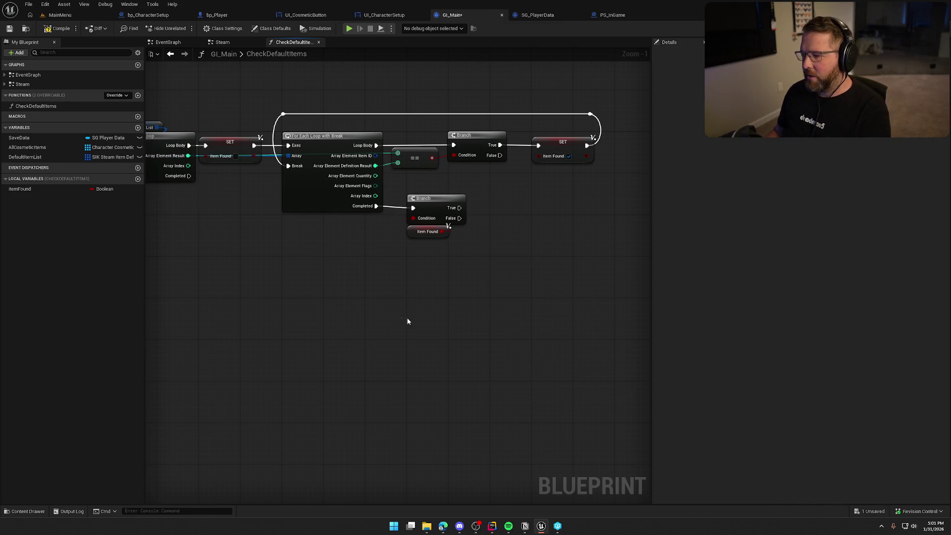
pyautogui.scroll(2, 407, 321)
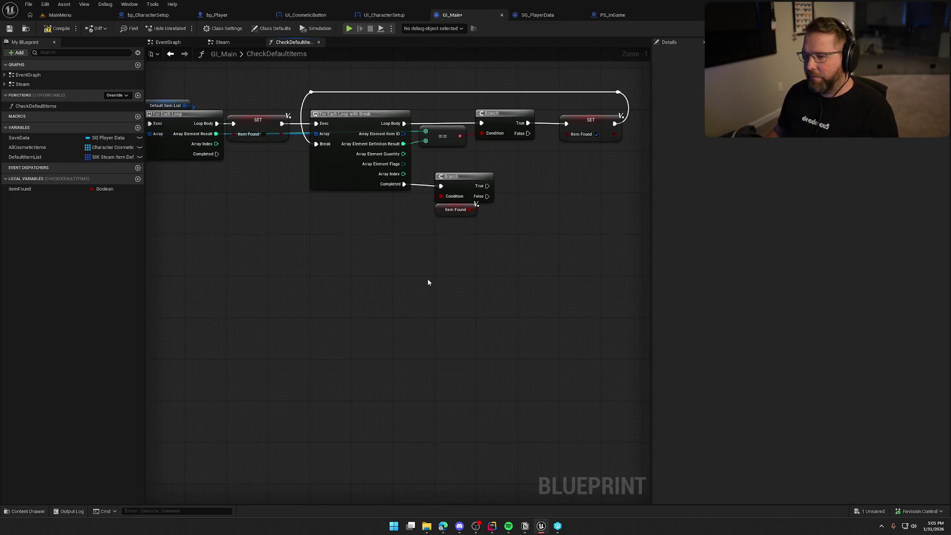
pyautogui.rightClick(380, 287)
pyautogui.write('add promo')
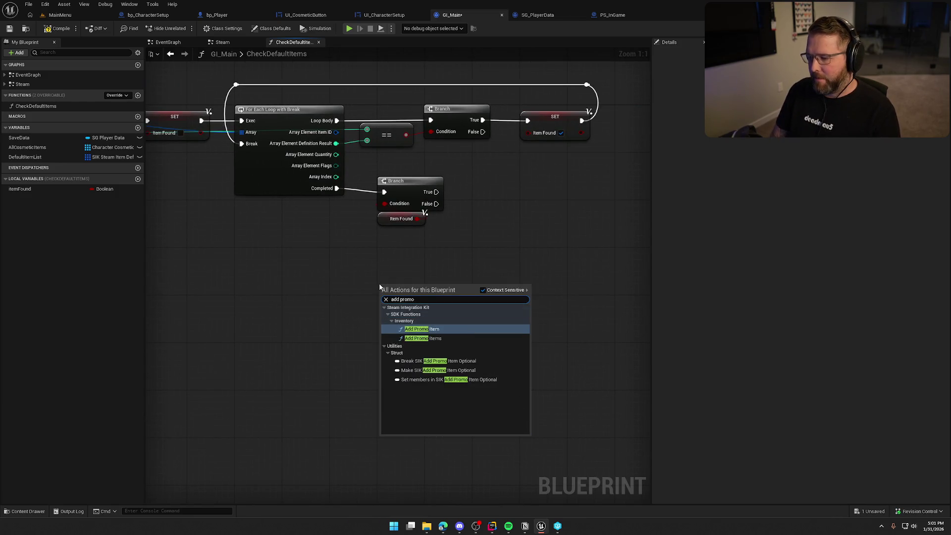
pyautogui.click(422, 338)
# - Promote the Item Defs input to a local variable named ItemsToAdd and arrange the nodes
pyautogui.rightClick(384, 310)
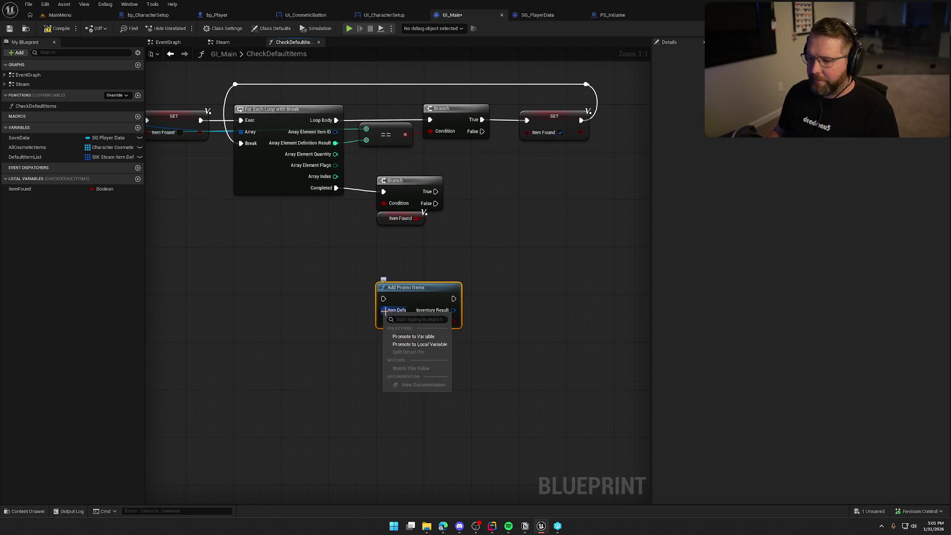
pyautogui.click(414, 344)
pyautogui.write('ItemsToA')
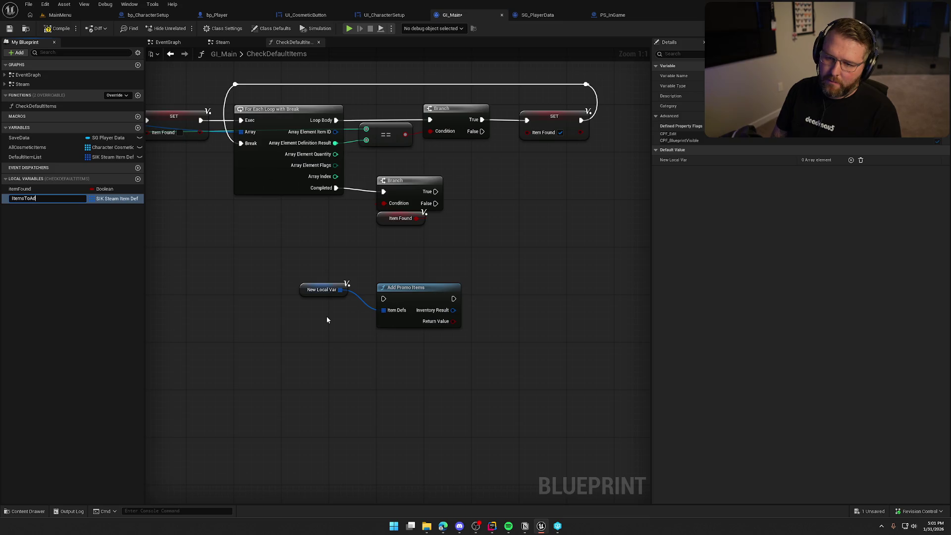
pyautogui.write('d')
pyautogui.press('Return')
pyautogui.moveTo(321, 292); pyautogui.dragTo(397, 340)
pyautogui.keyDown('ctrl'); pyautogui.click(403, 290); pyautogui.keyUp('ctrl')
pyautogui.moveTo(383, 304)
pyautogui.mouseDown()
pyautogui.moveTo(366, 311)
pyautogui.moveTo(383, 323)
pyautogui.mouseUp()
pyautogui.click(316, 237)
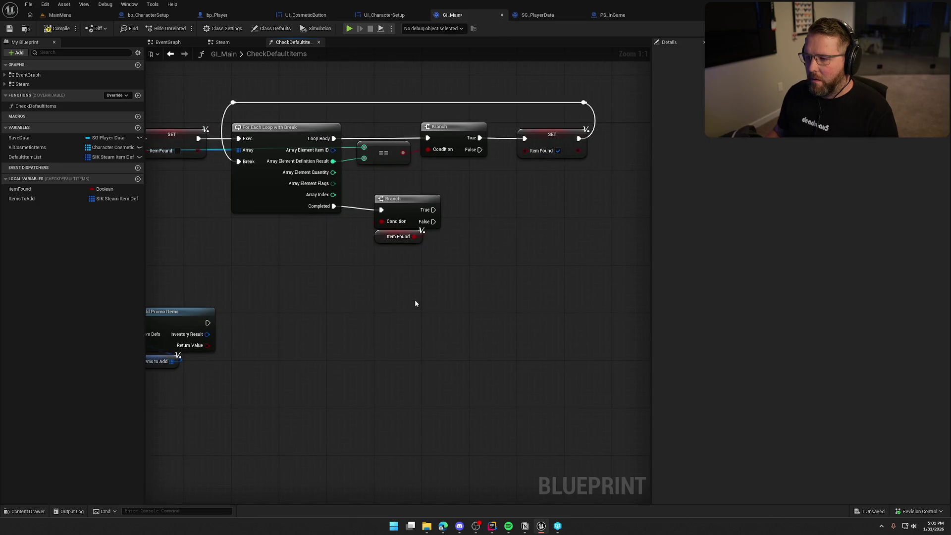
# - Drop an ItemsToAdd getter below the ItemFound Branch and search 'add' from its pin
pyautogui.moveTo(53, 203); pyautogui.dragTo(315, 260)
pyautogui.moveTo(415, 254); pyautogui.dragTo(416, 250)
pyautogui.moveTo(460, 254); pyautogui.dragTo(509, 259)
pyautogui.write('add')
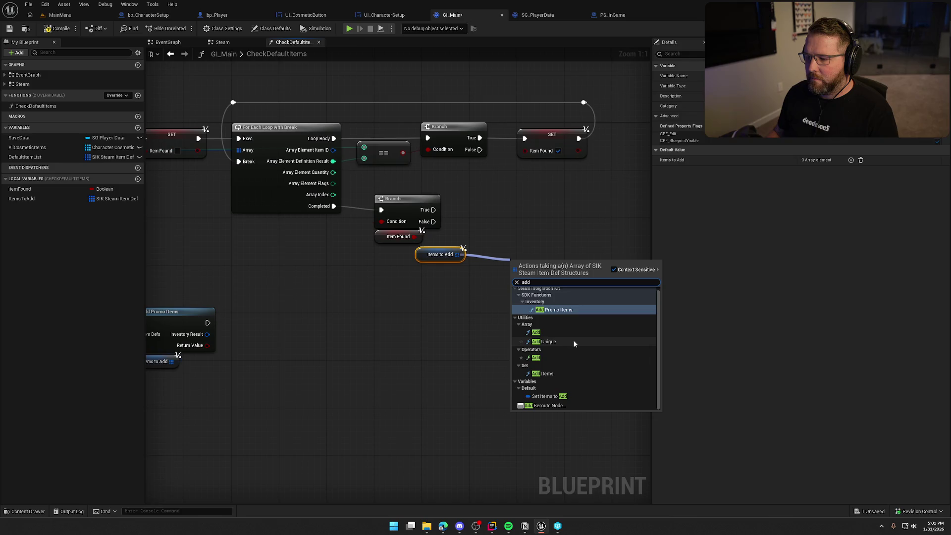
# - Create an array Add node on ItemsToAdd, wired from the Branch and placed beside it
pyautogui.click(550, 331)
pyautogui.moveTo(511, 270); pyautogui.dragTo(434, 210)
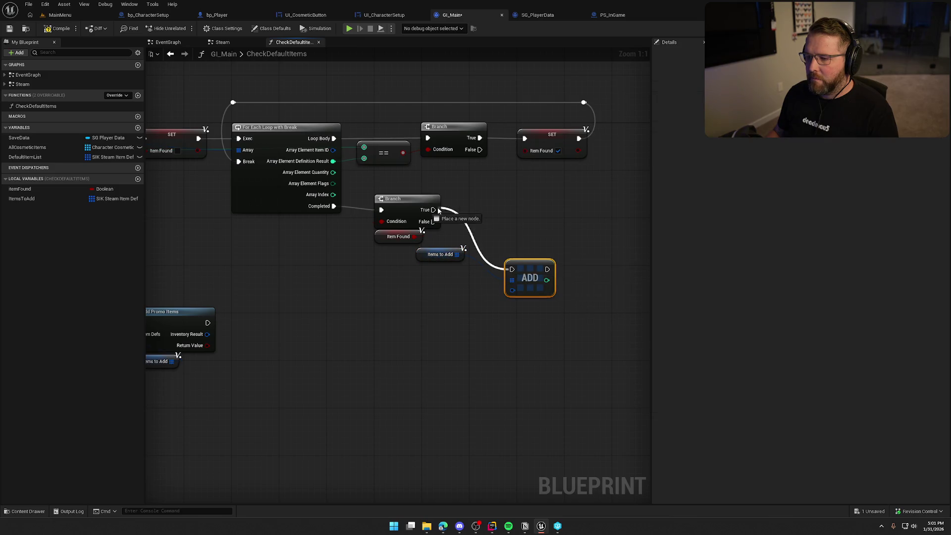
pyautogui.moveTo(529, 268); pyautogui.dragTo(495, 208)
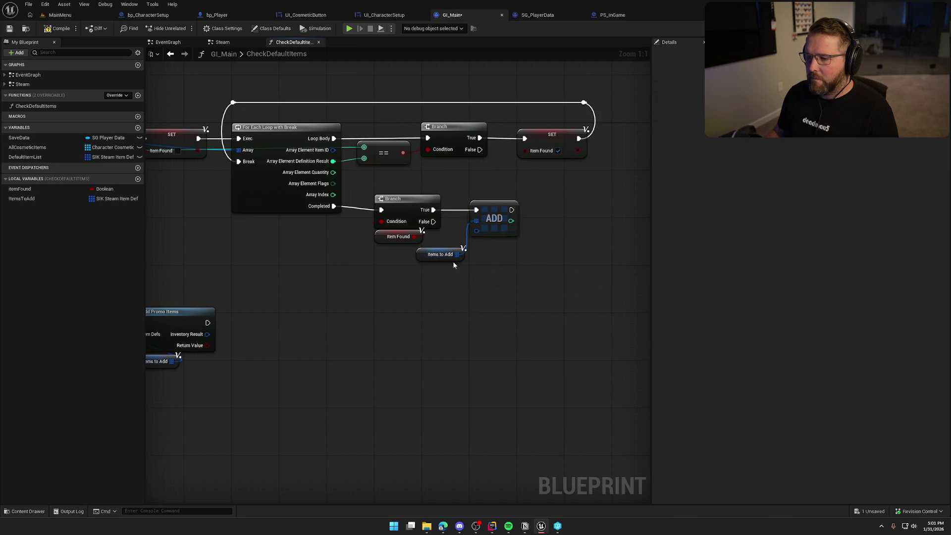
pyautogui.moveTo(439, 254)
pyautogui.mouseDown()
pyautogui.moveTo(494, 195)
pyautogui.moveTo(487, 187)
pyautogui.mouseUp()
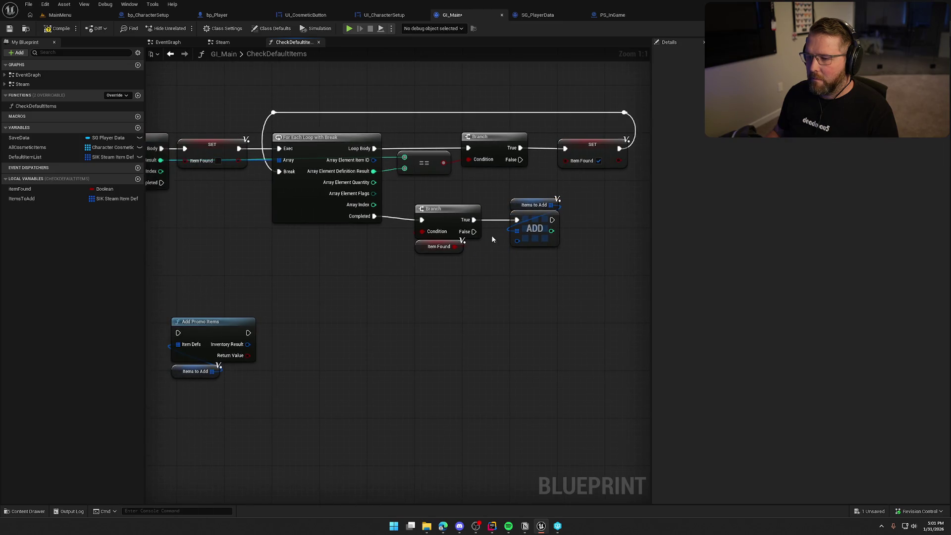
# - Split the Add item pin, feed it the current default item, and run it from Branch False
pyautogui.rightClick(517, 246)
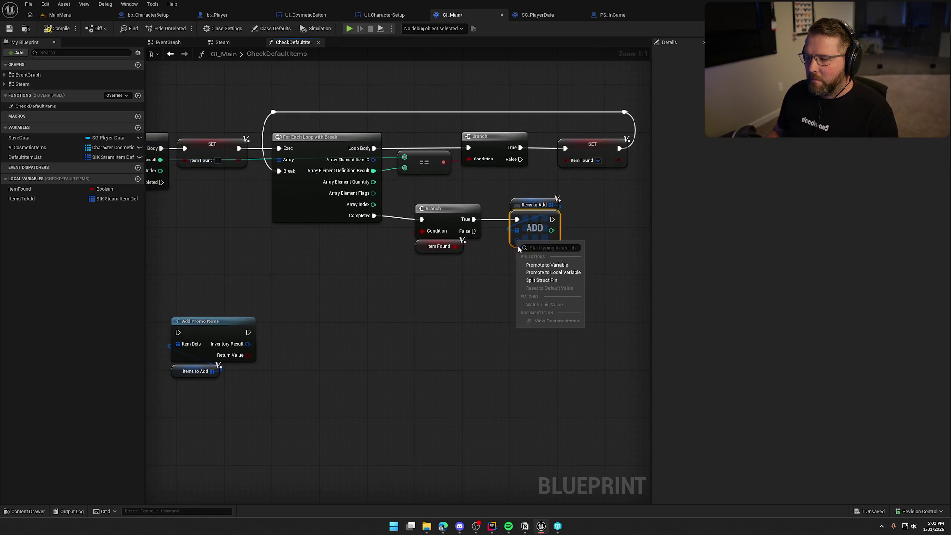
pyautogui.click(540, 275)
pyautogui.moveTo(516, 242)
pyautogui.mouseDown()
pyautogui.moveTo(130, 243)
pyautogui.moveTo(432, 171)
pyautogui.mouseUp()
pyautogui.moveTo(505, 318)
pyautogui.mouseDown()
pyautogui.moveTo(382, 312)
pyautogui.moveTo(596, 288)
pyautogui.moveTo(513, 301)
pyautogui.mouseUp()
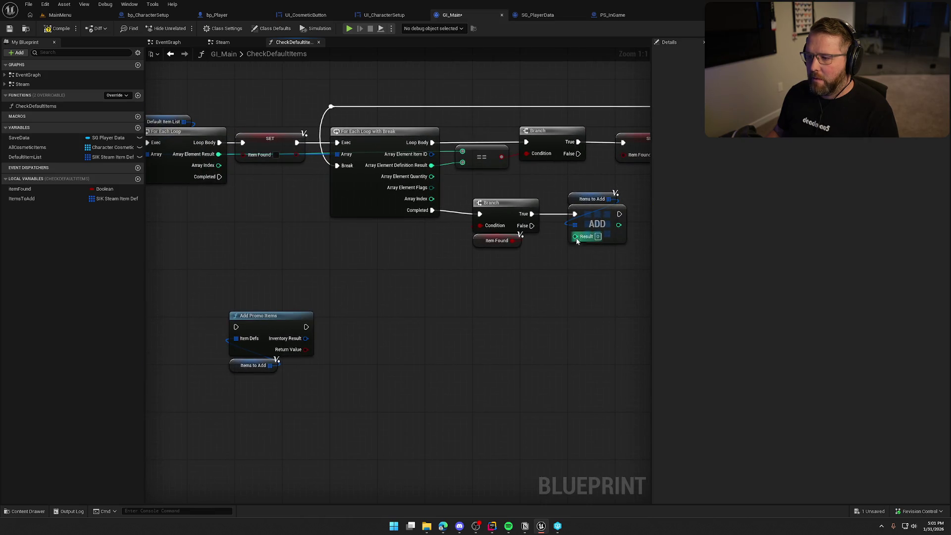
pyautogui.moveTo(329, 266); pyautogui.dragTo(406, 297)
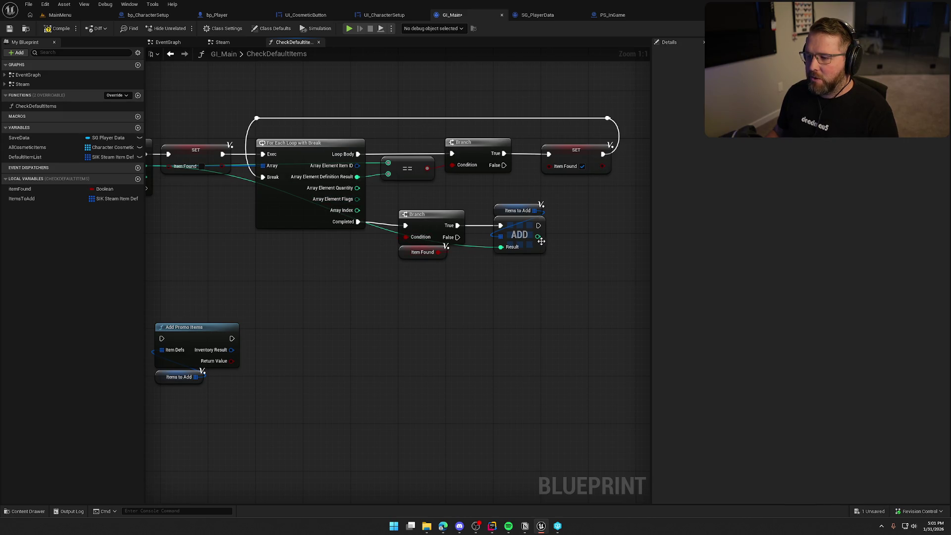
pyautogui.keyDown('ctrl'); pyautogui.moveTo(458, 225); pyautogui.dragTo(458, 237); pyautogui.keyUp('ctrl')
pyautogui.moveTo(518, 210)
pyautogui.mouseDown()
pyautogui.moveTo(547, 240)
pyautogui.moveTo(525, 208)
pyautogui.moveTo(518, 238)
pyautogui.mouseUp()
pyautogui.keyDown('ctrl'); pyautogui.click(519, 226); pyautogui.keyUp('ctrl')
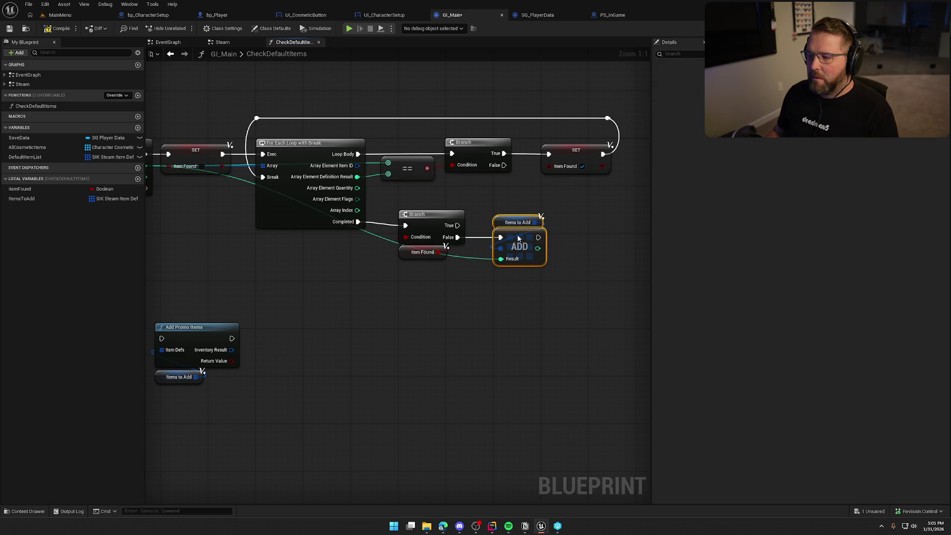
pyautogui.click(447, 299)
pyautogui.moveTo(447, 299)
pyautogui.mouseDown()
pyautogui.moveTo(478, 251)
pyautogui.moveTo(531, 280)
pyautogui.mouseUp()
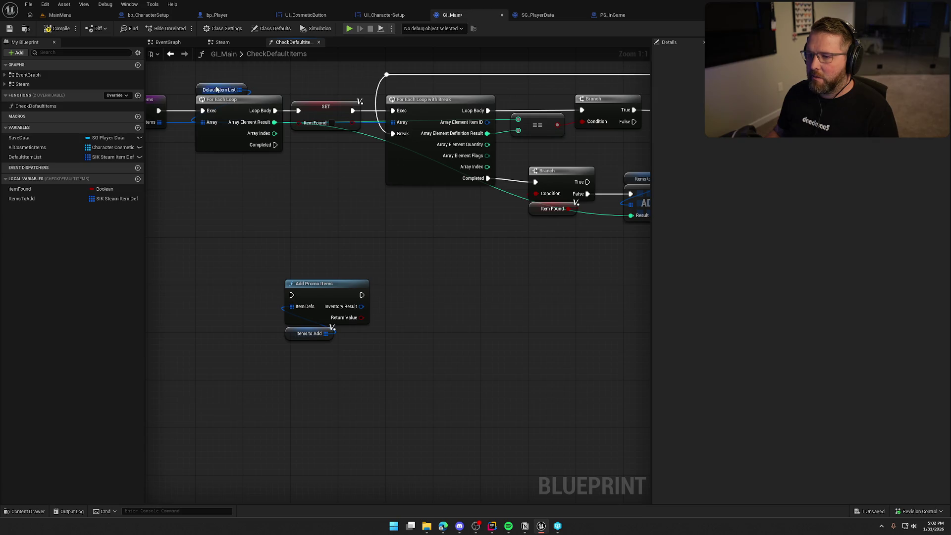
# - Add an ItemsToAdd getter feeding a Length node after the outer loop
pyautogui.moveTo(361, 72)
pyautogui.mouseDown()
pyautogui.moveTo(264, 103)
pyautogui.moveTo(593, 281)
pyautogui.mouseUp()
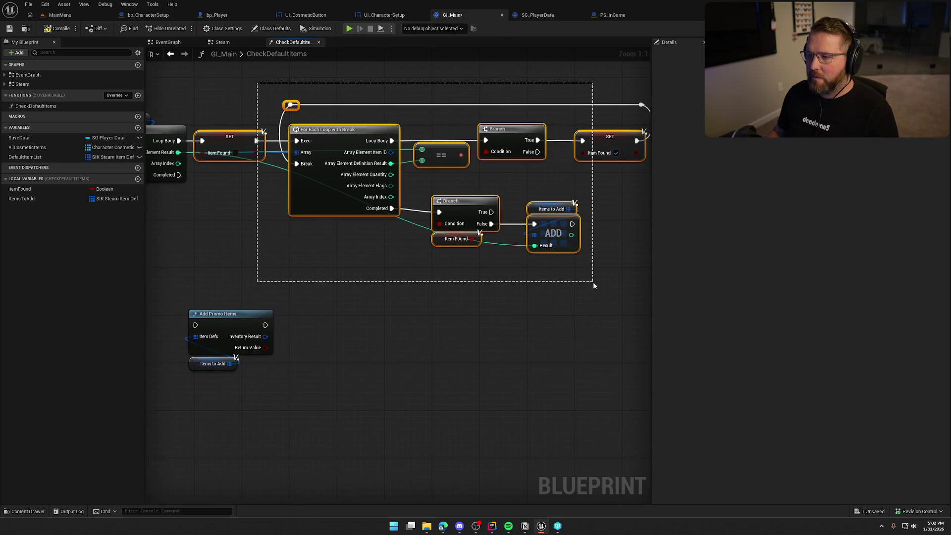
pyautogui.click(303, 241)
pyautogui.moveTo(303, 241)
pyautogui.mouseDown()
pyautogui.moveTo(382, 233)
pyautogui.moveTo(359, 216)
pyautogui.mouseUp()
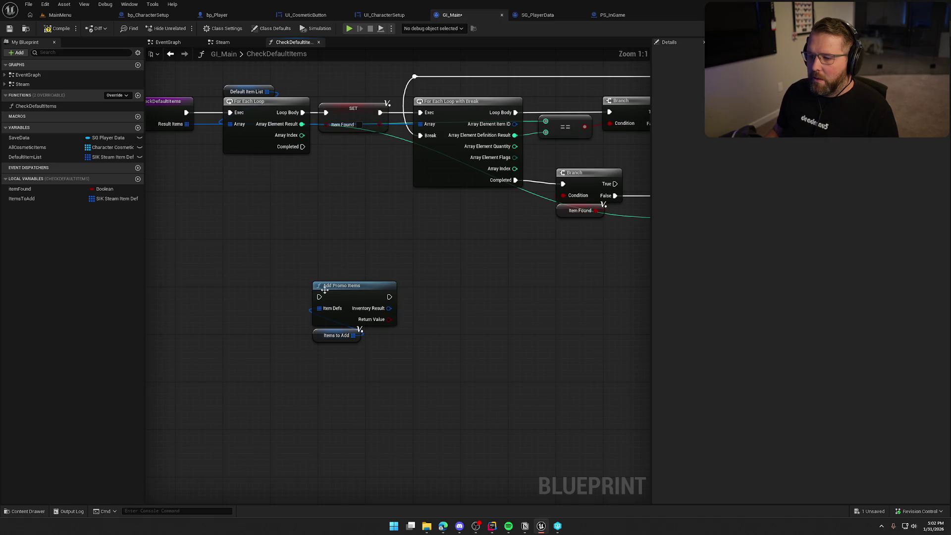
pyautogui.moveTo(23, 198)
pyautogui.mouseDown()
pyautogui.moveTo(178, 237)
pyautogui.moveTo(277, 210)
pyautogui.mouseUp()
pyautogui.click(250, 229)
pyautogui.write('num')
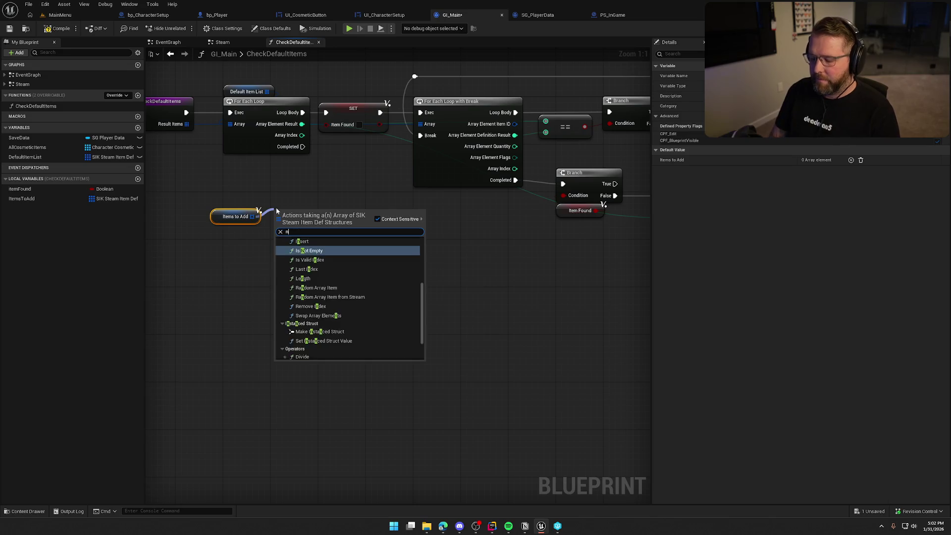
pyautogui.press('Return')
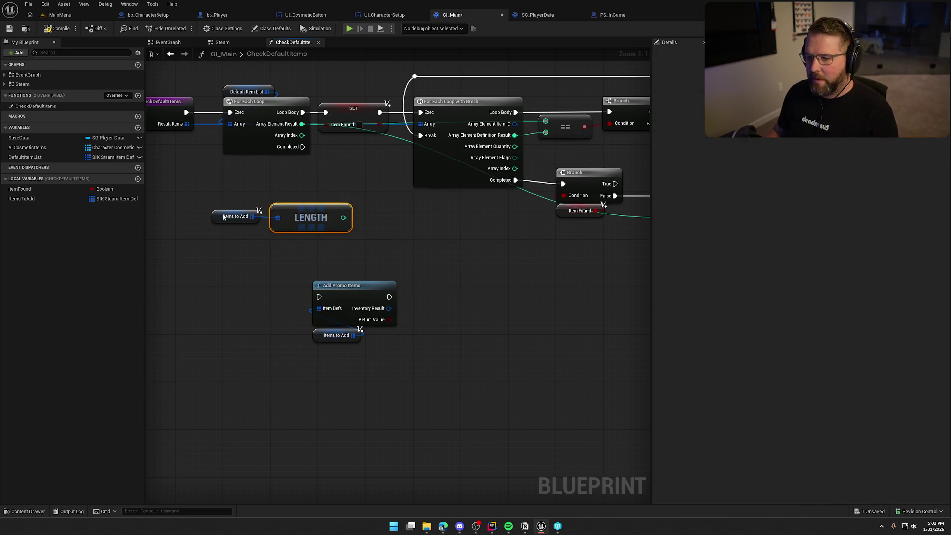
pyautogui.moveTo(222, 216); pyautogui.dragTo(287, 240)
pyautogui.moveTo(340, 218)
pyautogui.mouseDown()
pyautogui.moveTo(307, 218)
pyautogui.moveTo(291, 206)
pyautogui.moveTo(327, 217)
pyautogui.moveTo(292, 205)
pyautogui.moveTo(332, 220)
pyautogui.mouseUp()
# - Branch on Length > 0 after the loop completes, running Add Promo Items when true
pyautogui.write('<')
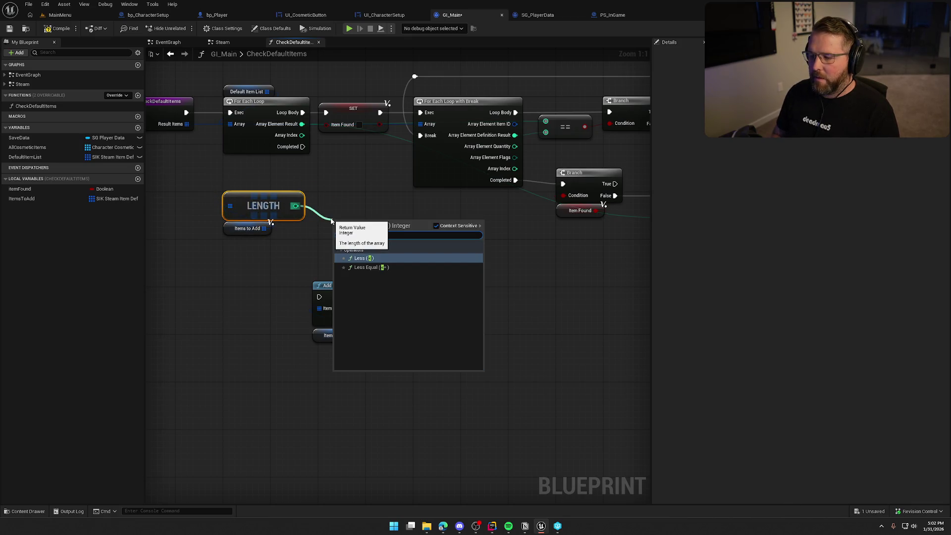
pyautogui.press('Return')
pyautogui.hotkey('ctrl', 'z')
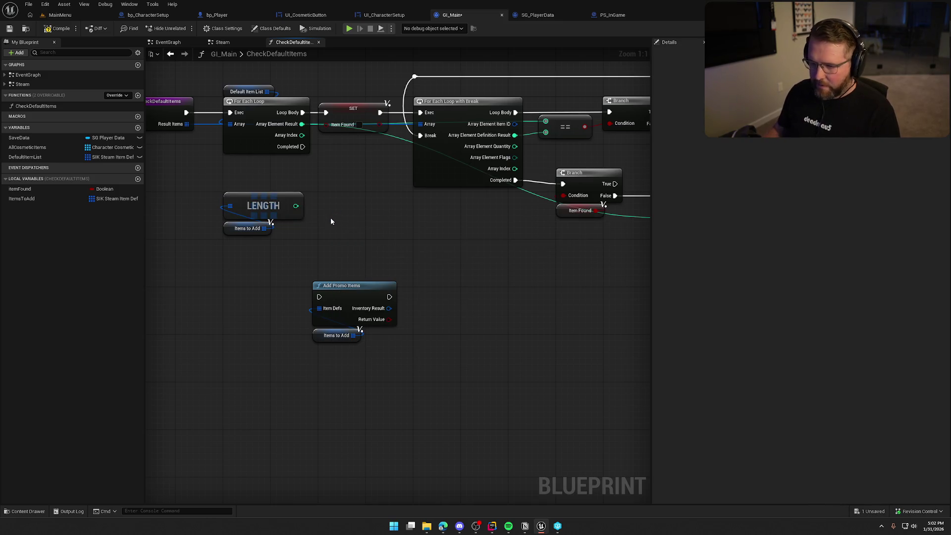
pyautogui.moveTo(296, 207)
pyautogui.mouseDown()
pyautogui.moveTo(331, 220)
pyautogui.moveTo(363, 216)
pyautogui.moveTo(356, 209)
pyautogui.mouseUp()
pyautogui.write('>')
pyautogui.press('Return')
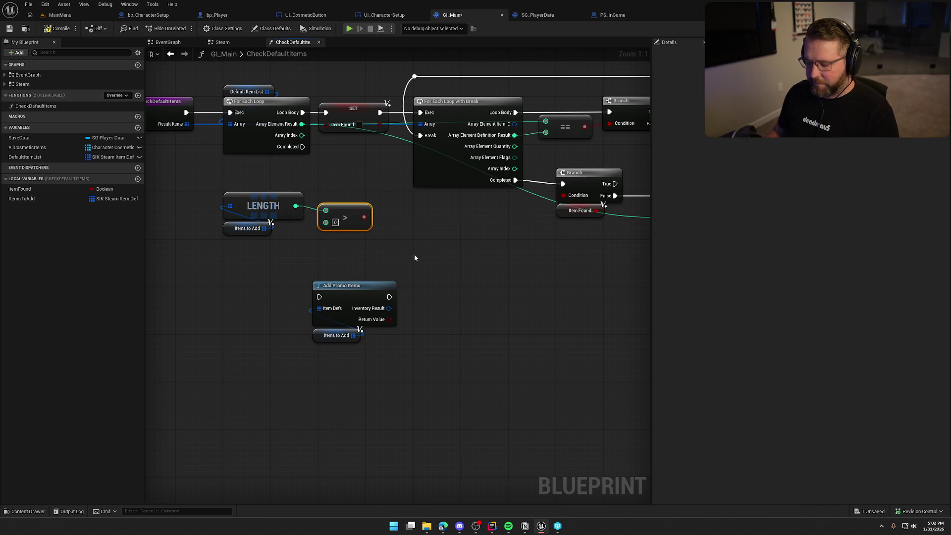
pyautogui.click(415, 258)
pyautogui.moveTo(421, 270)
pyautogui.mouseDown()
pyautogui.moveTo(303, 146)
pyautogui.moveTo(364, 218)
pyautogui.mouseUp()
pyautogui.moveTo(319, 297); pyautogui.dragTo(473, 269)
# - Group the comparison nodes below the Branch and align Add Promo Items with its True output
pyautogui.moveTo(444, 353)
pyautogui.mouseDown()
pyautogui.moveTo(310, 293)
pyautogui.moveTo(537, 274)
pyautogui.mouseUp()
pyautogui.moveTo(299, 296)
pyautogui.mouseDown()
pyautogui.moveTo(222, 191)
pyautogui.moveTo(349, 247)
pyautogui.mouseUp()
pyautogui.keyDown('ctrl'); pyautogui.click(345, 213); pyautogui.keyUp('ctrl')
pyautogui.moveTo(345, 213); pyautogui.dragTo(440, 308)
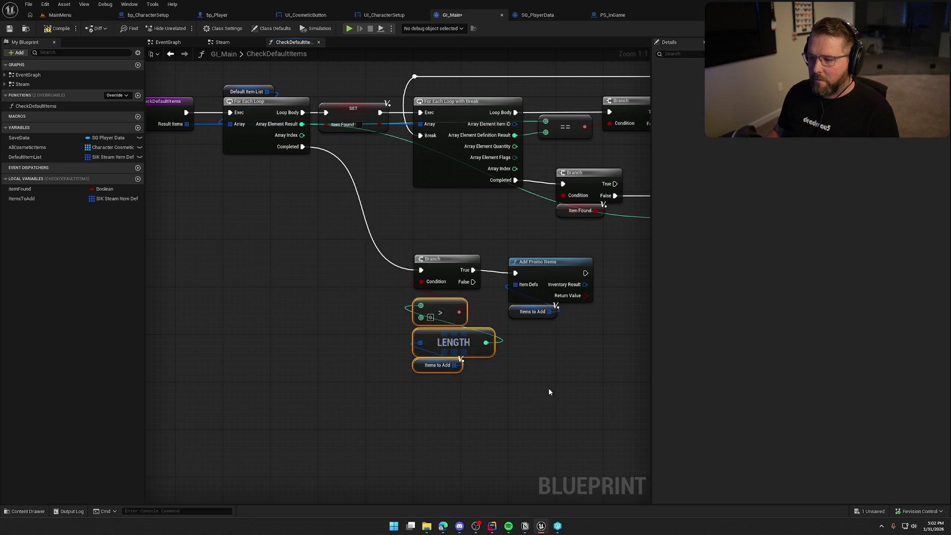
pyautogui.moveTo(604, 248); pyautogui.dragTo(475, 304)
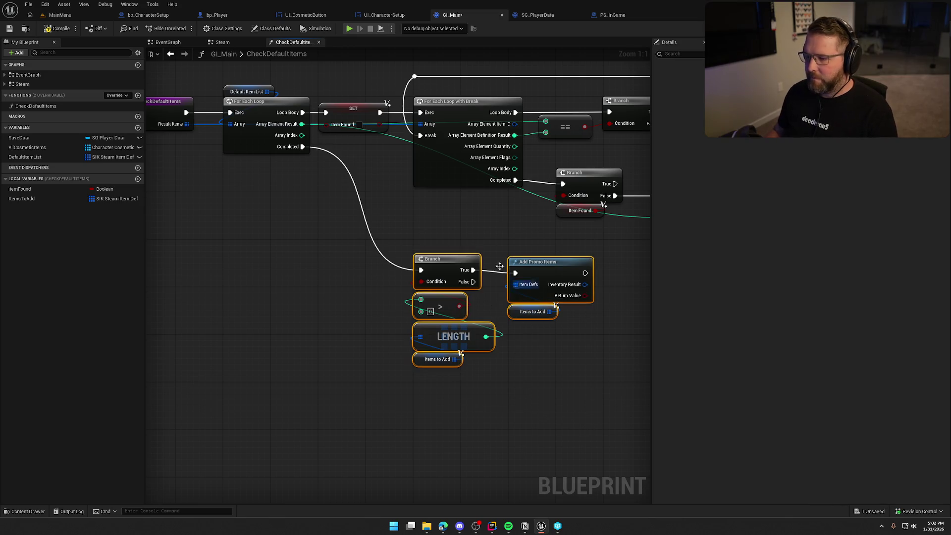
pyautogui.moveTo(550, 270); pyautogui.dragTo(547, 267)
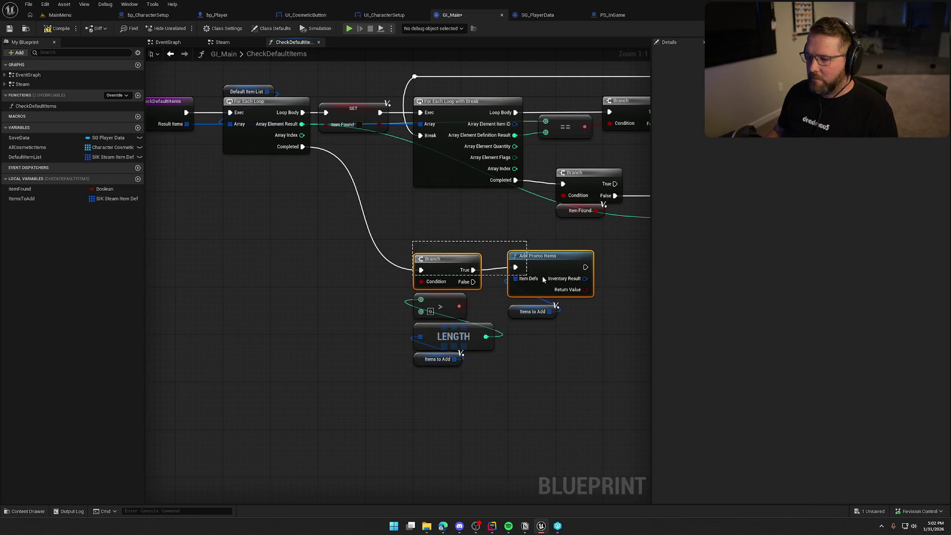
pyautogui.moveTo(563, 338)
pyautogui.mouseDown()
pyautogui.moveTo(410, 250)
pyautogui.moveTo(530, 386)
pyautogui.mouseUp()
pyautogui.moveTo(451, 269)
pyautogui.mouseDown()
pyautogui.moveTo(360, 223)
pyautogui.moveTo(354, 256)
pyautogui.mouseUp()
pyautogui.click(316, 237)
# - Reposition the Length node and its ItemsToAdd getter up and to the left
pyautogui.scroll(-2, 308, 242)
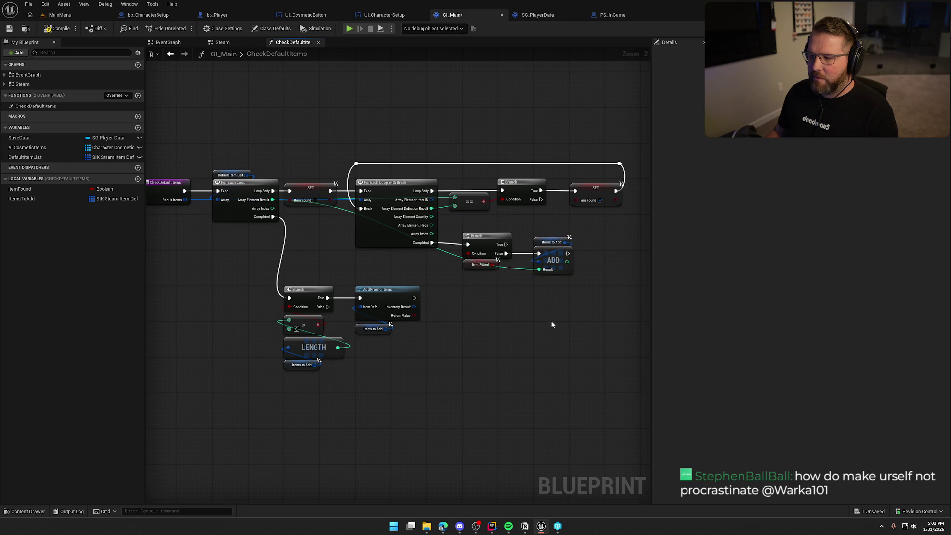
pyautogui.moveTo(539, 320); pyautogui.dragTo(560, 271)
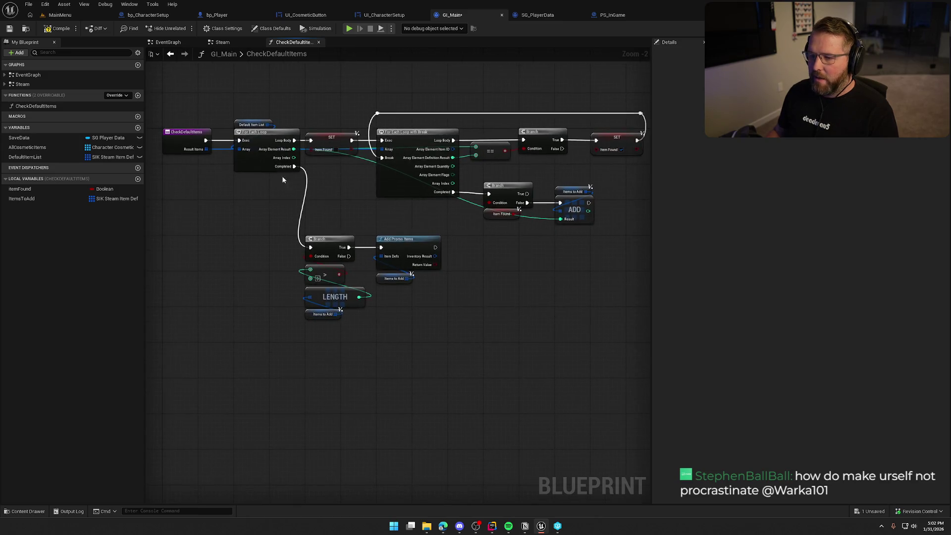
pyautogui.scroll(2, 293, 245)
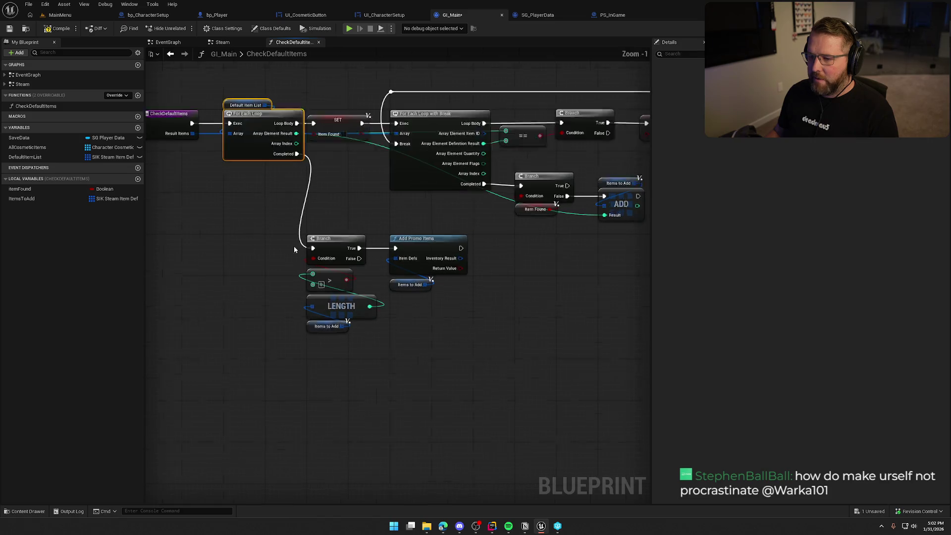
pyautogui.moveTo(397, 352); pyautogui.dragTo(249, 285)
pyautogui.click(278, 334)
pyautogui.moveTo(277, 333); pyautogui.dragTo(238, 300)
pyautogui.moveTo(583, 249)
pyautogui.mouseDown()
pyautogui.moveTo(488, 271)
pyautogui.moveTo(520, 312)
pyautogui.mouseUp()
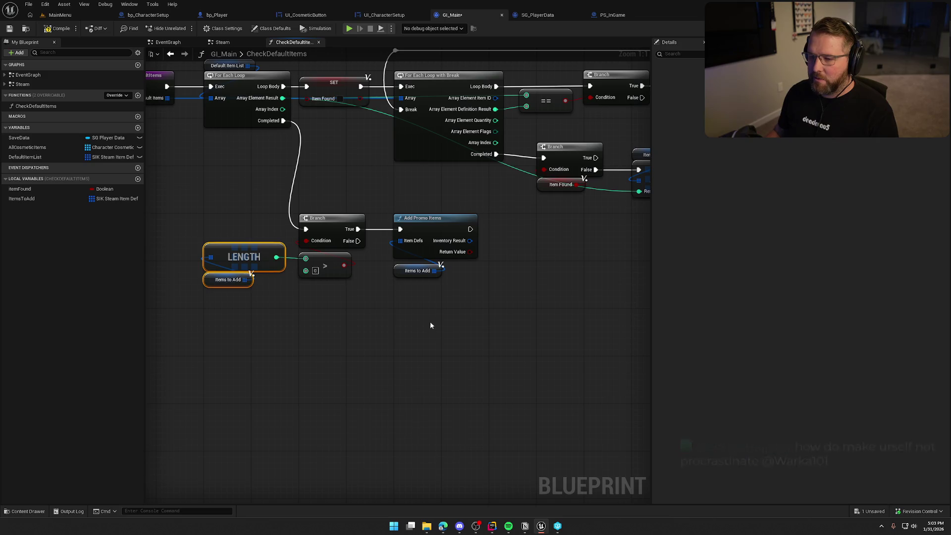
# - Place the Items to Add getter beside Add Promo Items, then compile GI_Main
pyautogui.moveTo(364, 283); pyautogui.dragTo(410, 217)
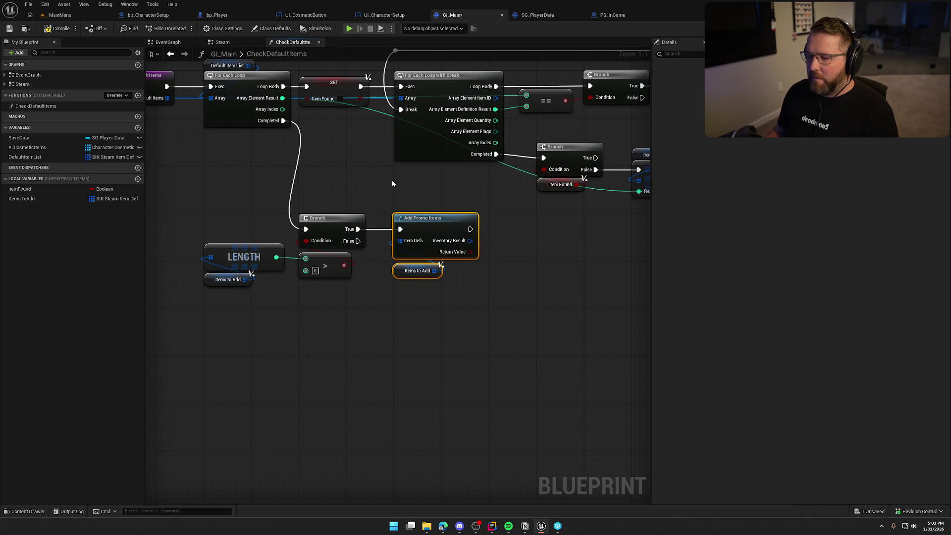
pyautogui.click(396, 322)
pyautogui.click(402, 273)
pyautogui.moveTo(402, 272); pyautogui.dragTo(402, 263)
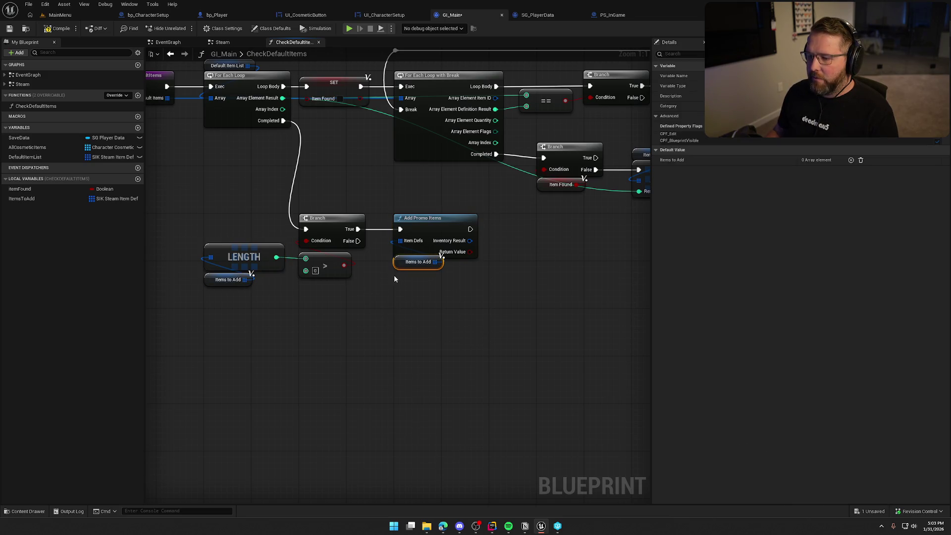
pyautogui.hotkey('ctrl', 'z')
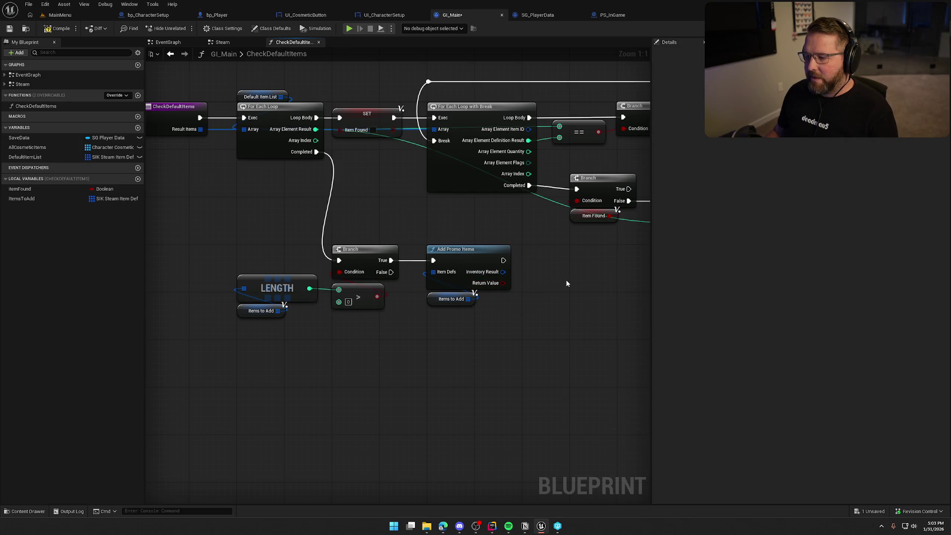
pyautogui.click(58, 29)
pyautogui.click(222, 42)
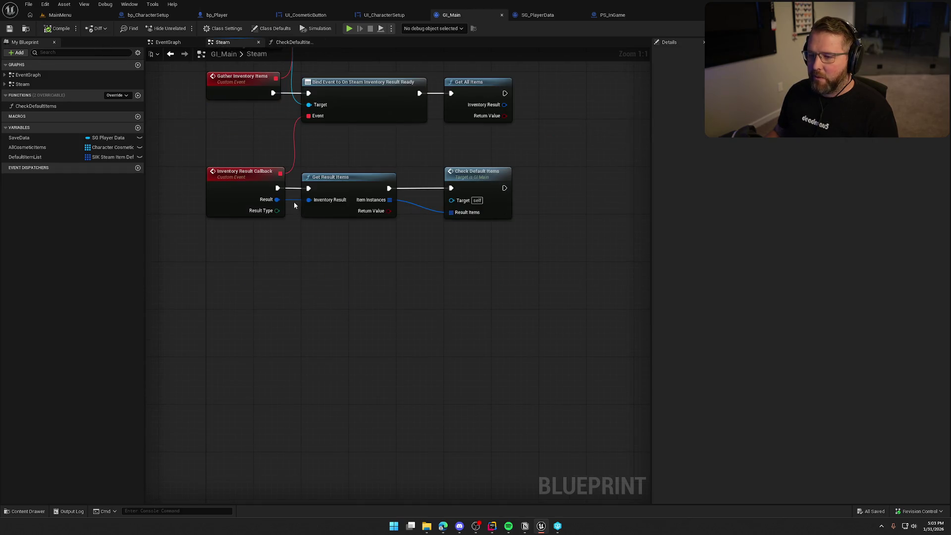
pyautogui.moveTo(512, 261)
pyautogui.mouseDown()
pyautogui.moveTo(199, 166)
pyautogui.moveTo(206, 151)
pyautogui.mouseUp()
pyautogui.click(431, 368)
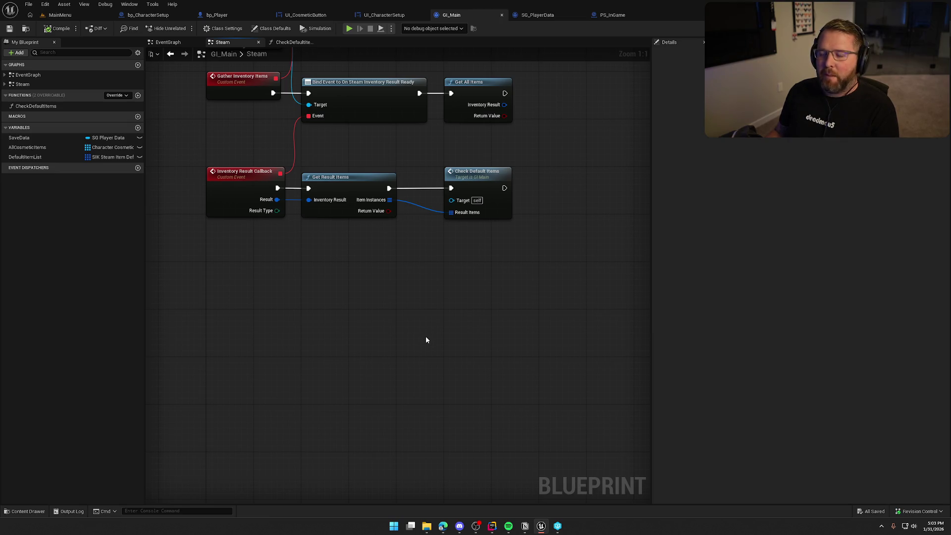
pyautogui.scroll(2, 426, 340)
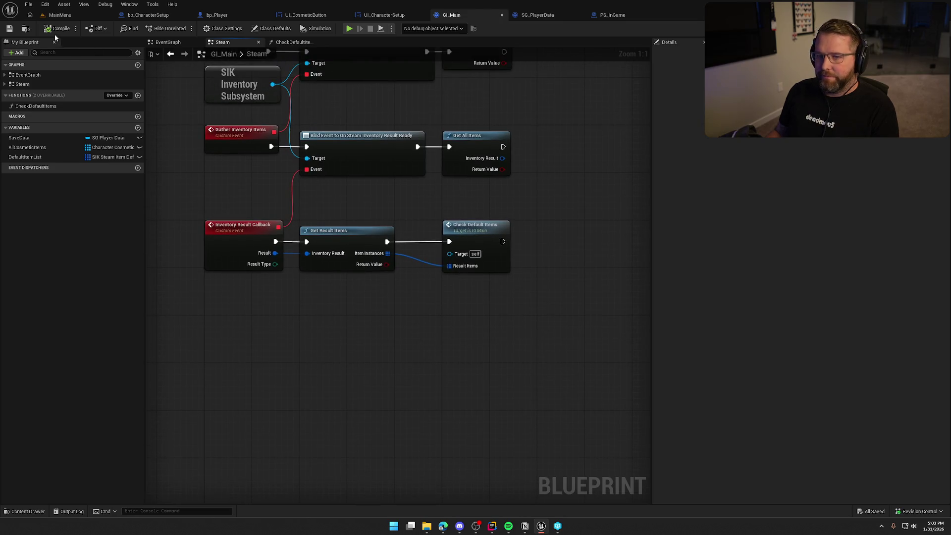
pyautogui.click(292, 42)
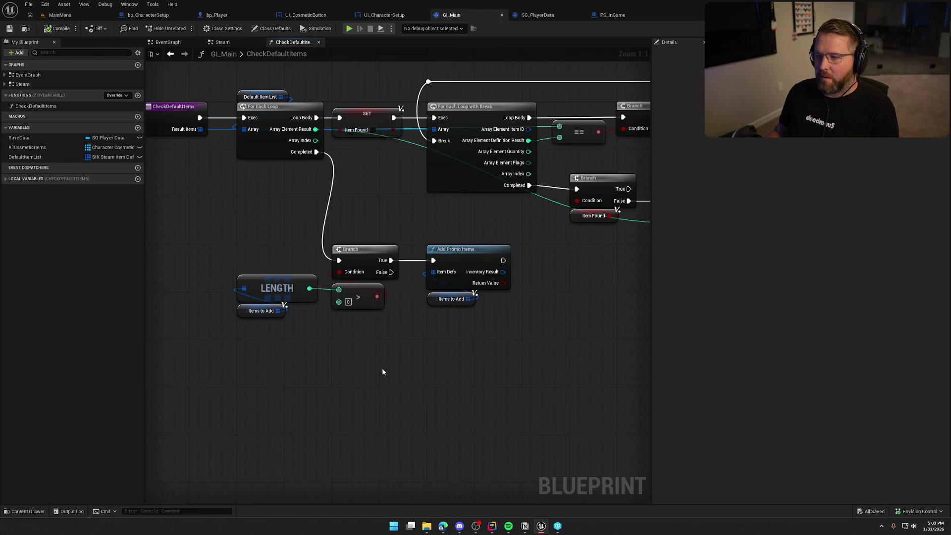
# - Zoom out over the whole CheckDefaultItems function and add a new Boolean variable in My Blueprint
pyautogui.moveTo(350, 349)
pyautogui.mouseDown()
pyautogui.moveTo(293, 356)
pyautogui.moveTo(276, 346)
pyautogui.moveTo(322, 356)
pyautogui.moveTo(269, 367)
pyautogui.moveTo(425, 352)
pyautogui.moveTo(257, 357)
pyautogui.moveTo(535, 393)
pyautogui.moveTo(393, 392)
pyautogui.mouseUp()
pyautogui.scroll(-2, 403, 386)
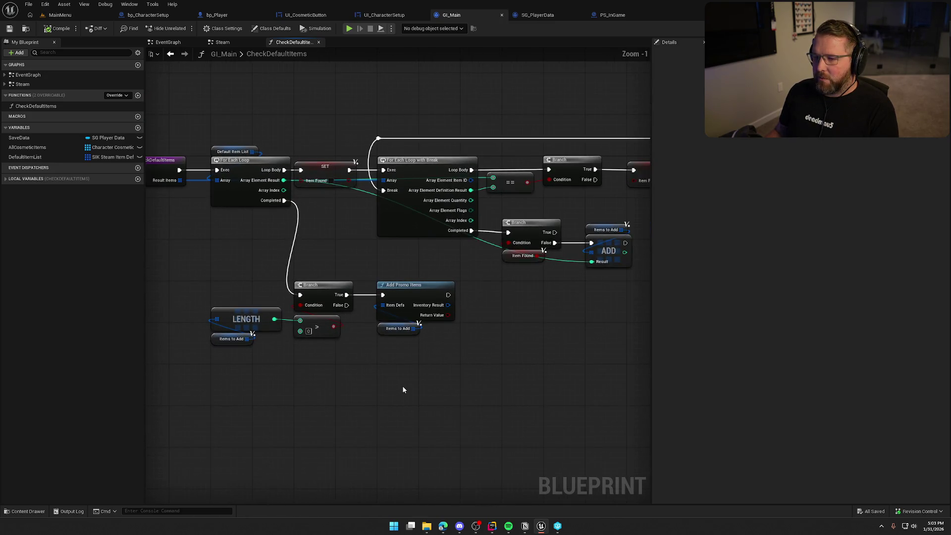
pyautogui.moveTo(180, 126)
pyautogui.mouseDown()
pyautogui.moveTo(555, 364)
pyautogui.moveTo(638, 361)
pyautogui.moveTo(638, 385)
pyautogui.mouseUp()
pyautogui.scroll(1, 490, 403)
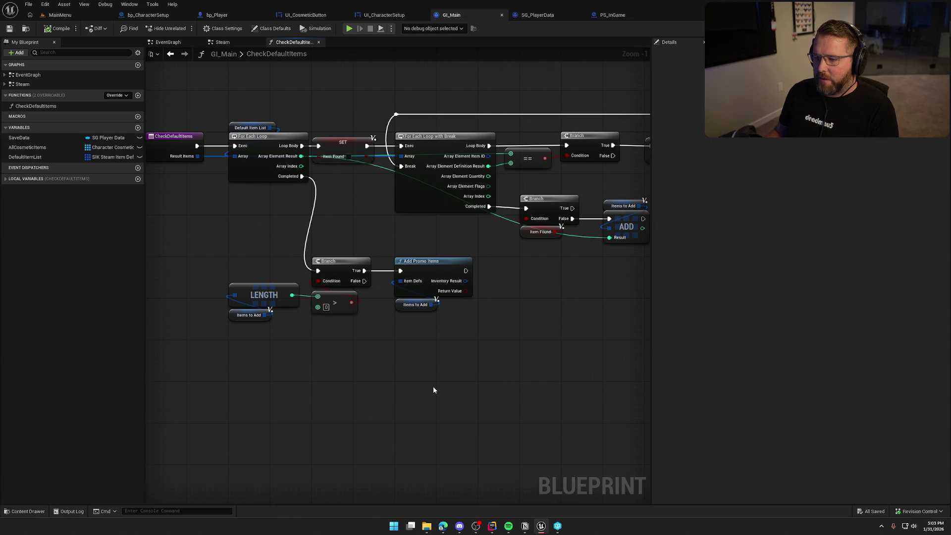
pyautogui.click(138, 127)
pyautogui.write('DefaultItemsCh')
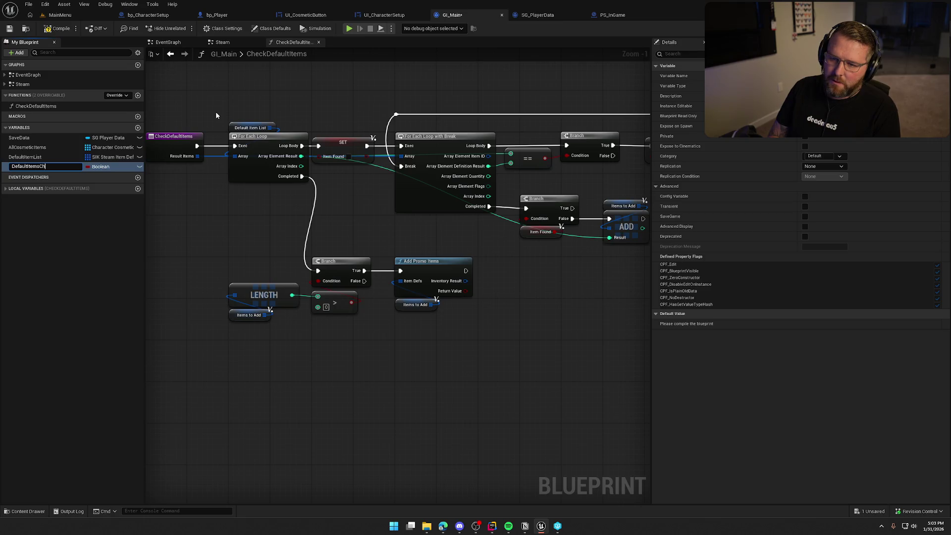
# - Name the Boolean DefaultItemsChecked and compile the blueprint
pyautogui.write('ecked')
pyautogui.press('Return')
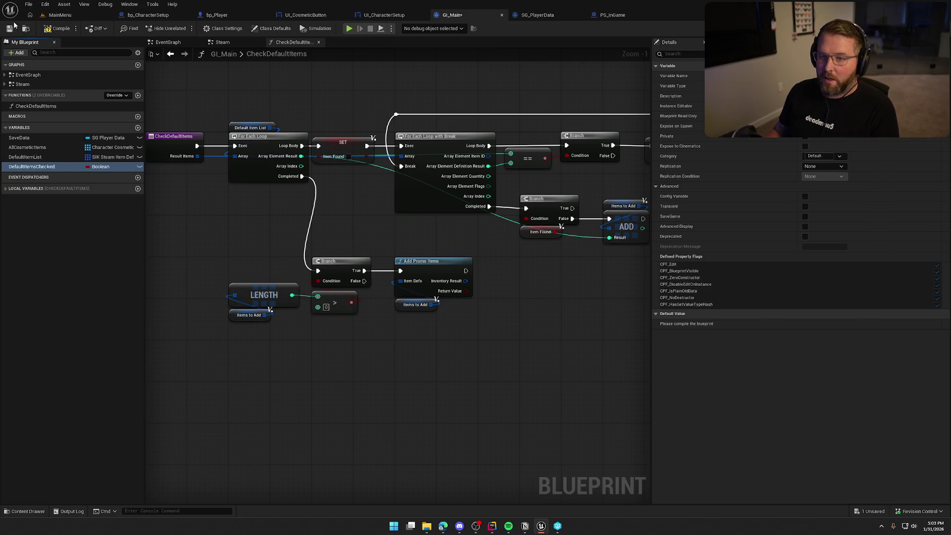
pyautogui.press('F7')
# - Set DefaultItemsChecked to true when the item loop completes, then go to the Steam graph
pyautogui.moveTo(99, 166)
pyautogui.mouseDown()
pyautogui.moveTo(205, 211)
pyautogui.moveTo(307, 236)
pyautogui.moveTo(376, 324)
pyautogui.moveTo(265, 202)
pyautogui.moveTo(265, 162)
pyautogui.mouseUp()
pyautogui.moveTo(301, 213)
pyautogui.mouseDown()
pyautogui.moveTo(312, 213)
pyautogui.moveTo(280, 256)
pyautogui.mouseUp()
pyautogui.click(289, 226)
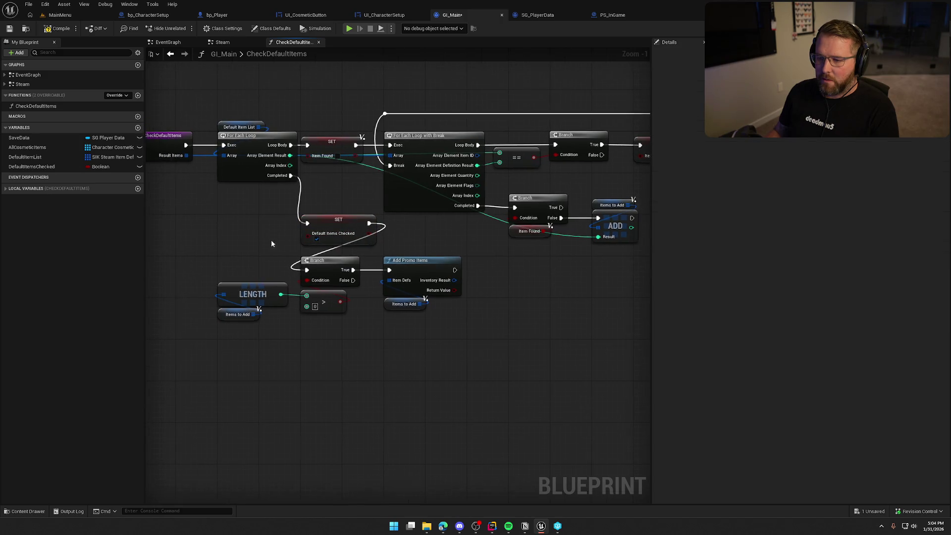
pyautogui.click(226, 43)
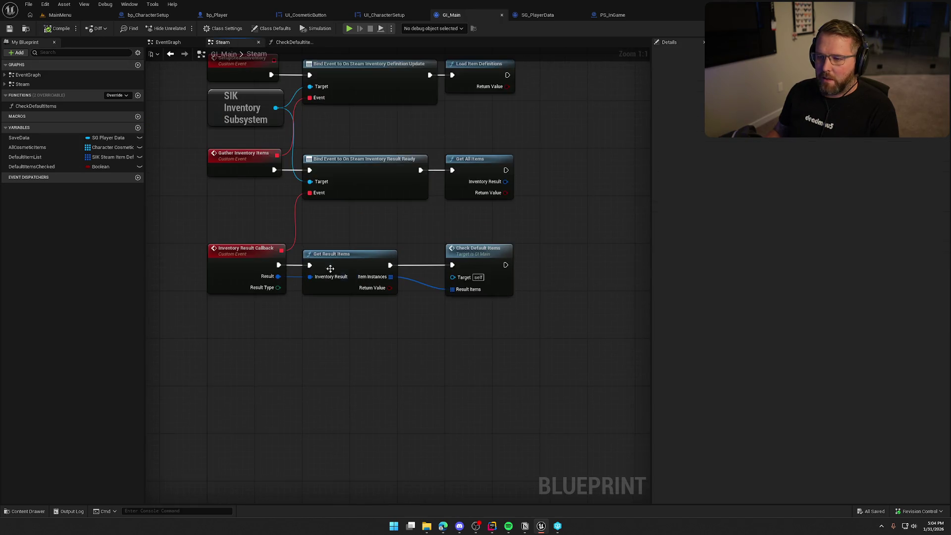
# - Add a Branch on Default Items Checked after Get Result Items, running Check Default Items on False
pyautogui.moveTo(31, 166)
pyautogui.mouseDown()
pyautogui.moveTo(160, 272)
pyautogui.moveTo(240, 314)
pyautogui.mouseUp()
pyautogui.click(309, 301)
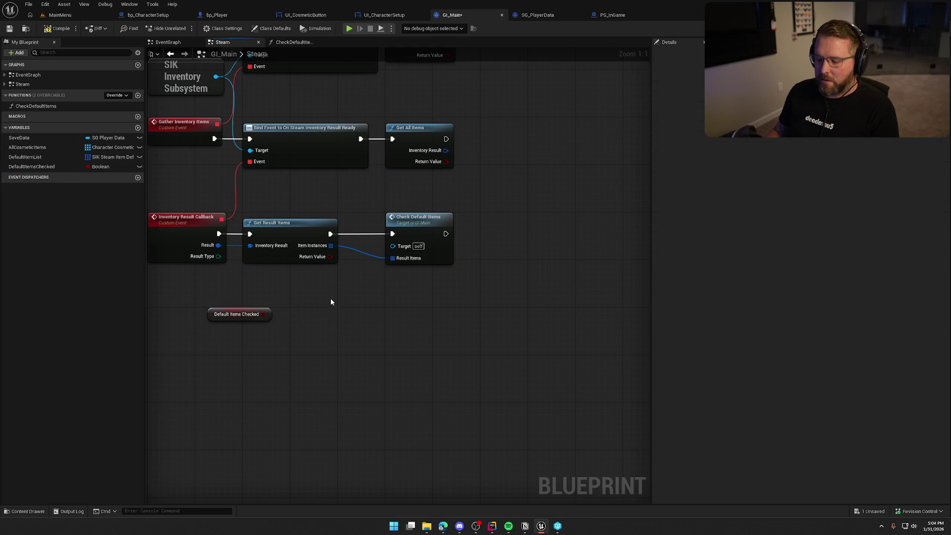
pyautogui.click(331, 298)
pyautogui.moveTo(345, 309)
pyautogui.mouseDown()
pyautogui.moveTo(331, 234)
pyautogui.moveTo(308, 329)
pyautogui.moveTo(264, 314)
pyautogui.moveTo(339, 359)
pyautogui.moveTo(368, 340)
pyautogui.moveTo(393, 234)
pyautogui.moveTo(465, 280)
pyautogui.moveTo(473, 330)
pyautogui.mouseUp()
pyautogui.click(238, 314)
pyautogui.click(376, 361)
pyautogui.moveTo(515, 359); pyautogui.dragTo(332, 292)
pyautogui.moveTo(369, 340)
pyautogui.mouseDown()
pyautogui.moveTo(422, 278)
pyautogui.moveTo(416, 271)
pyautogui.mouseUp()
pyautogui.click(478, 327)
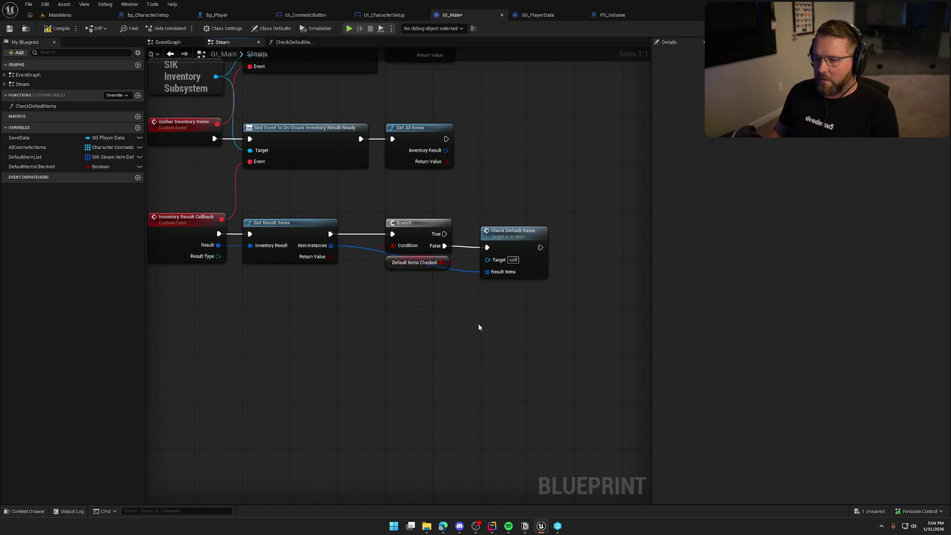
# - Compile GI_Main, frame the Steam graph, and switch to the MainMenu level
pyautogui.click(58, 28)
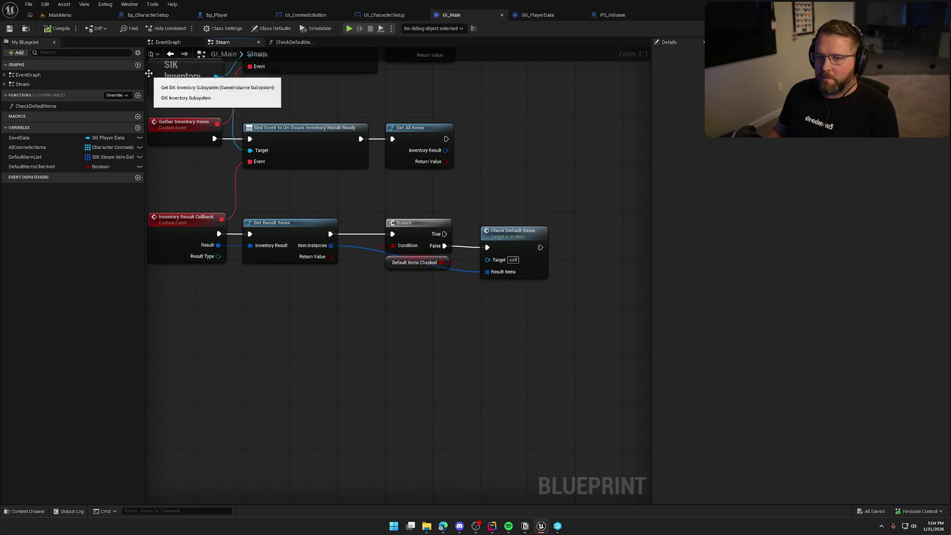
pyautogui.press('Home')
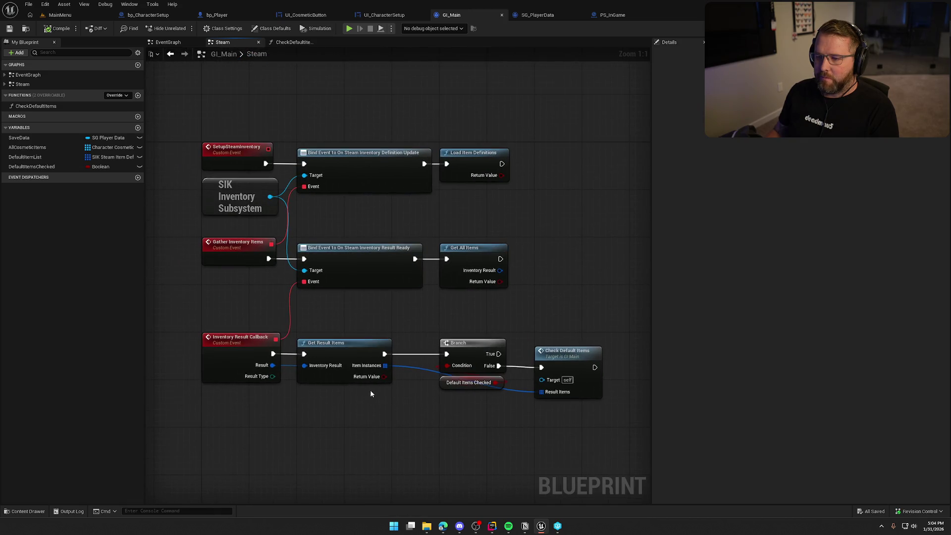
pyautogui.click(60, 15)
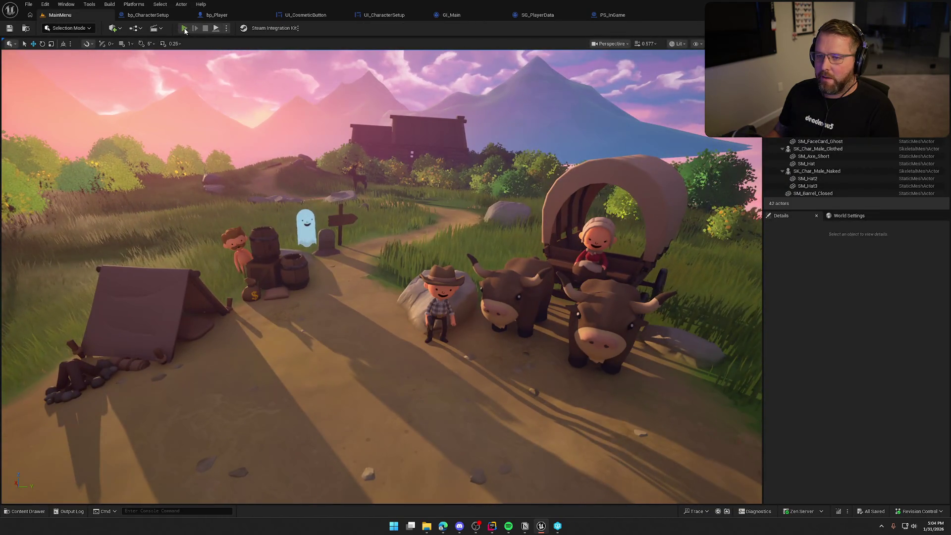
# - Play in editor until the Trail & Error main menu appears, stop, and reopen GI_Main
pyautogui.hotkey('alt', 'p')
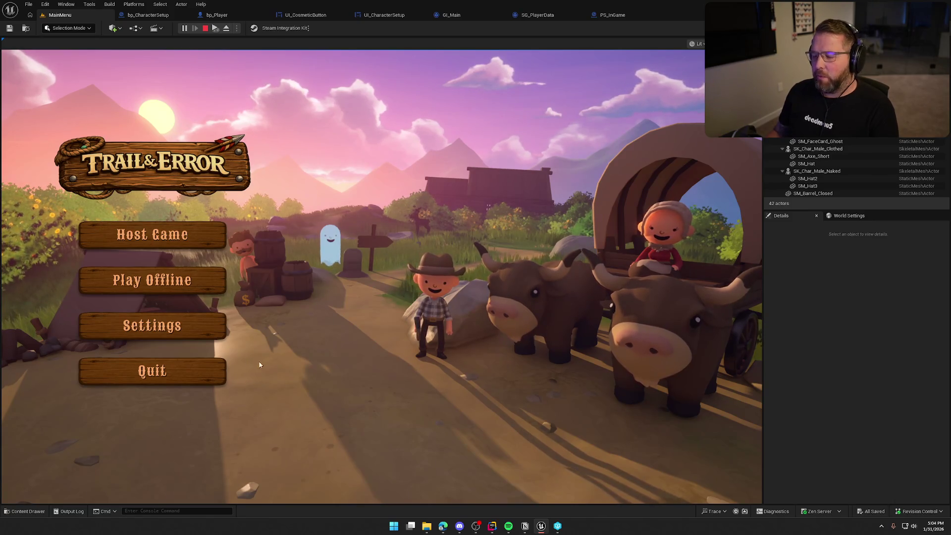
pyautogui.click(206, 28)
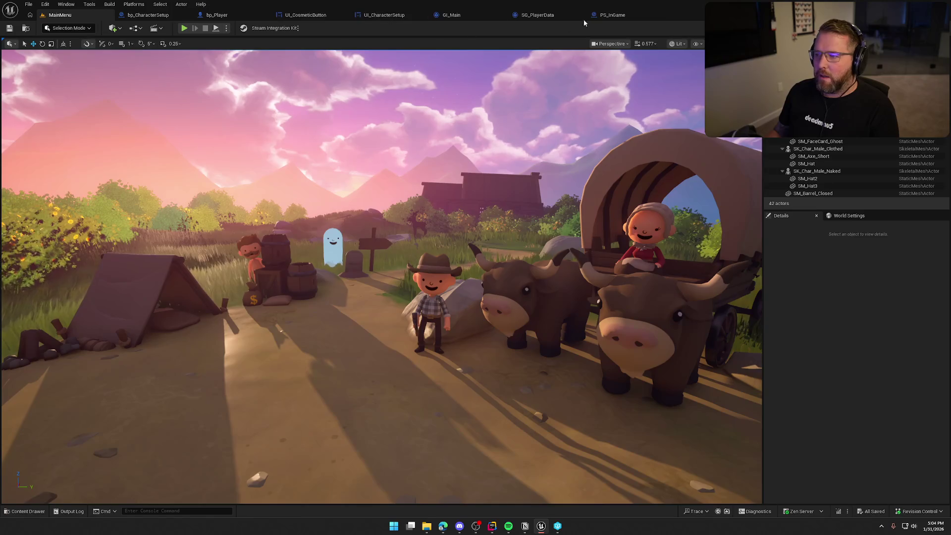
pyautogui.click(468, 12)
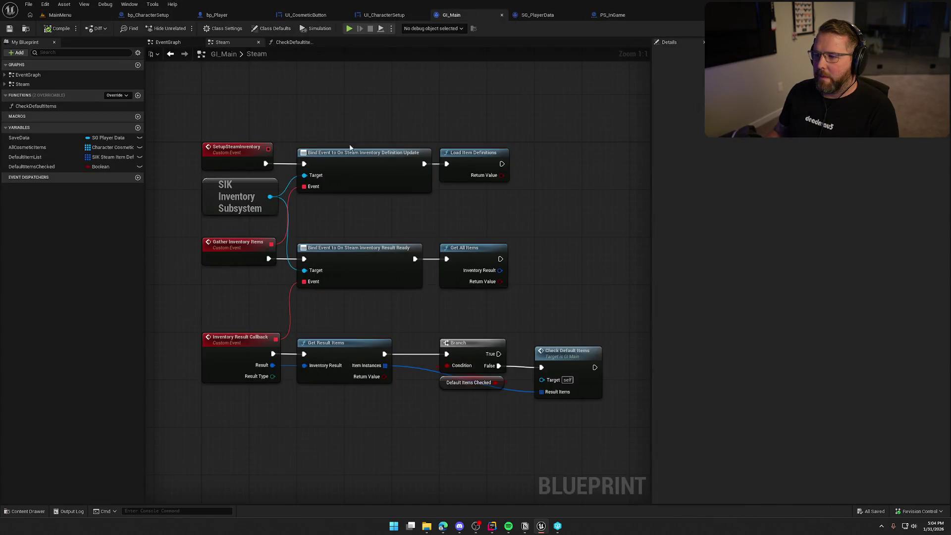
# - After Load Item Definitions, add a 5.0 s Delay and a Print String of its Return Value
pyautogui.moveTo(188, 118)
pyautogui.mouseDown()
pyautogui.moveTo(516, 181)
pyautogui.moveTo(412, 147)
pyautogui.moveTo(567, 138)
pyautogui.mouseUp()
pyautogui.write('print string')
pyautogui.press('Return')
pyautogui.click(463, 148)
pyautogui.moveTo(465, 161); pyautogui.dragTo(408, 149)
pyautogui.moveTo(493, 153); pyautogui.dragTo(474, 142)
pyautogui.click(478, 161)
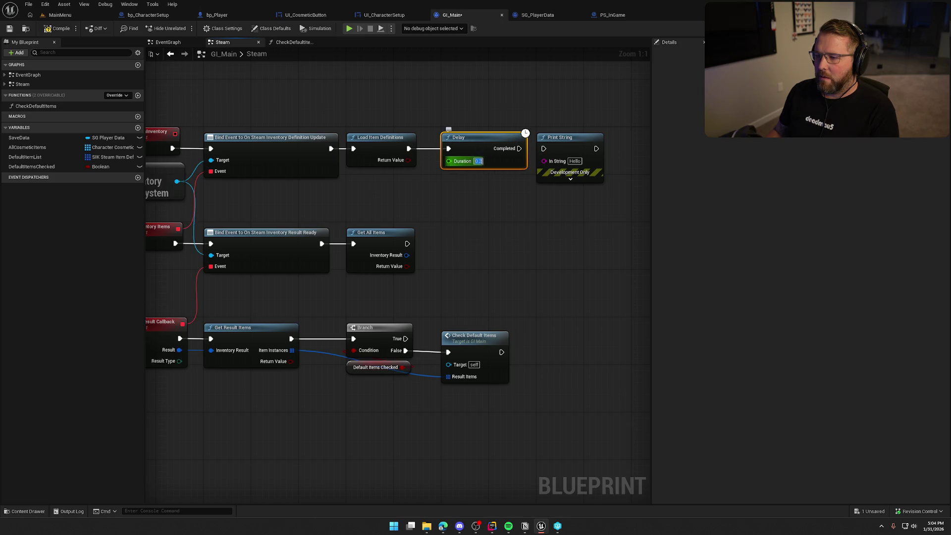
pyautogui.write('5')
pyautogui.click(499, 226)
pyautogui.moveTo(543, 161); pyautogui.dragTo(409, 161)
# - Save GI_Main and play-test from the MainMenu level to see the printed result
pyautogui.hotkey('ctrl', 's')
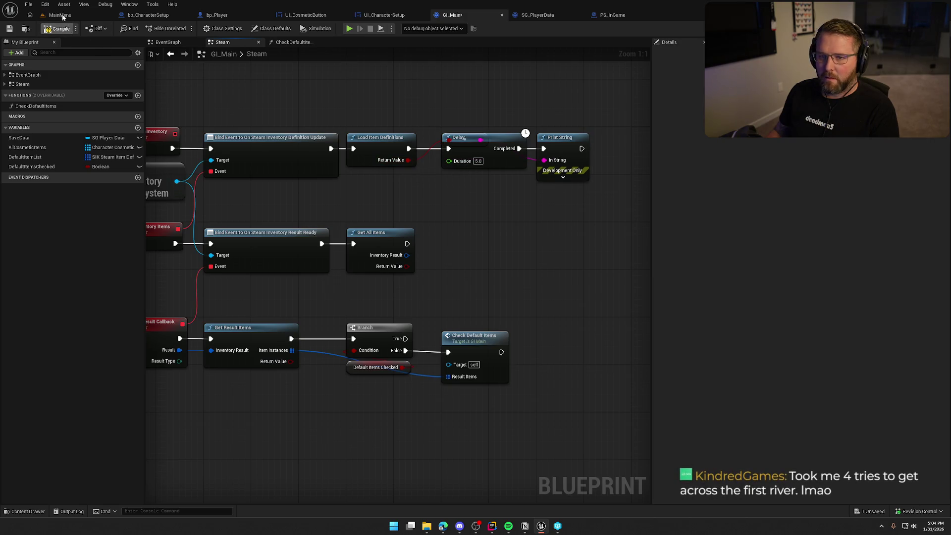
pyautogui.click(60, 15)
pyautogui.click(184, 28)
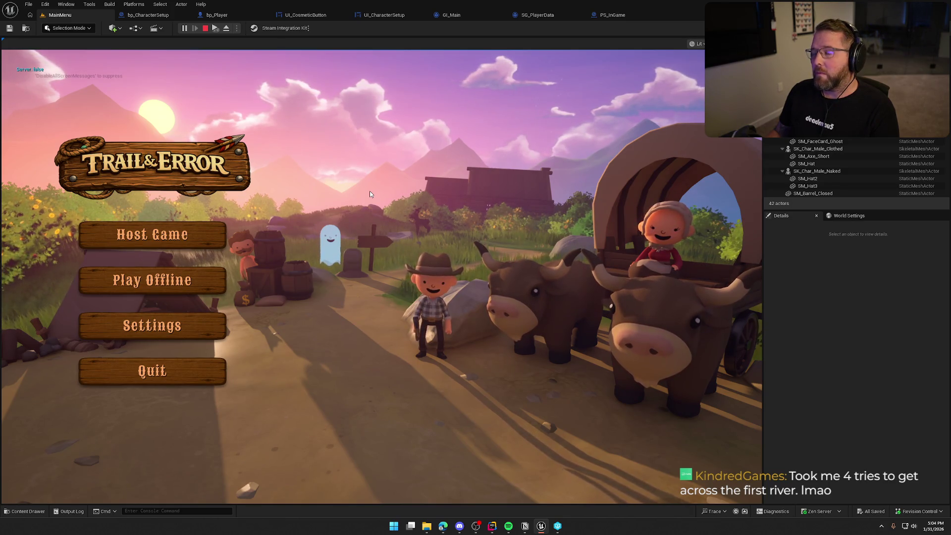
pyautogui.press('Escape')
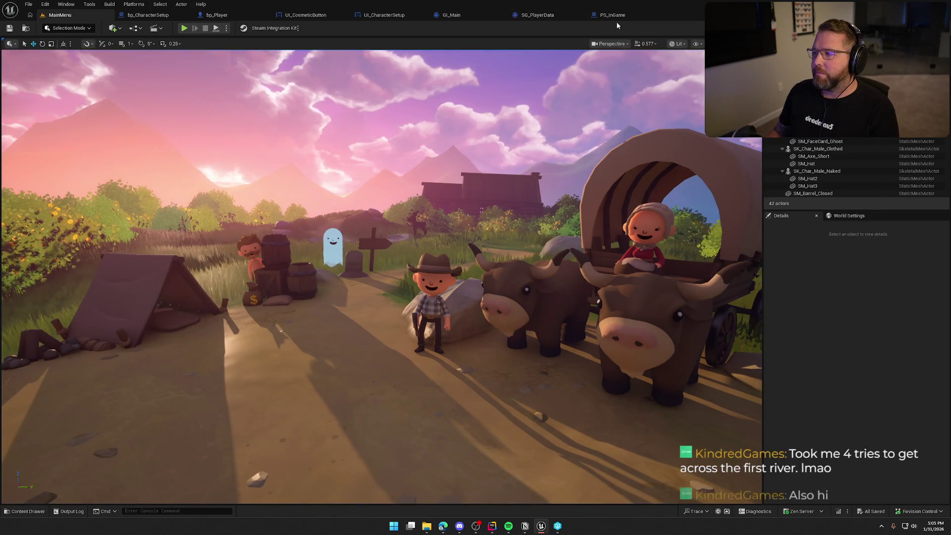
# - Delete the Delay and Print String debug nodes from the Steam graph
pyautogui.click(448, 15)
pyautogui.moveTo(369, 114); pyautogui.dragTo(560, 184)
pyautogui.moveTo(447, 72); pyautogui.dragTo(583, 210)
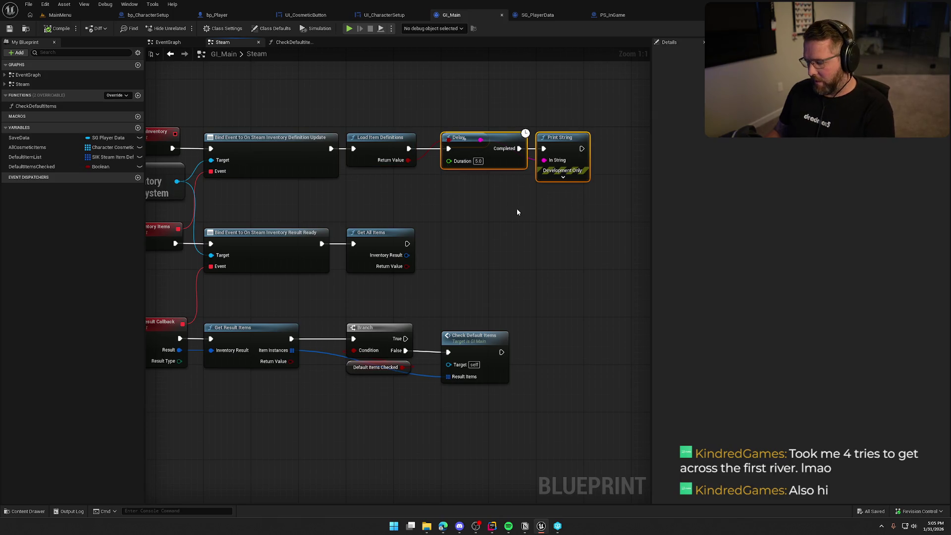
pyautogui.press('Delete')
pyautogui.press('Home')
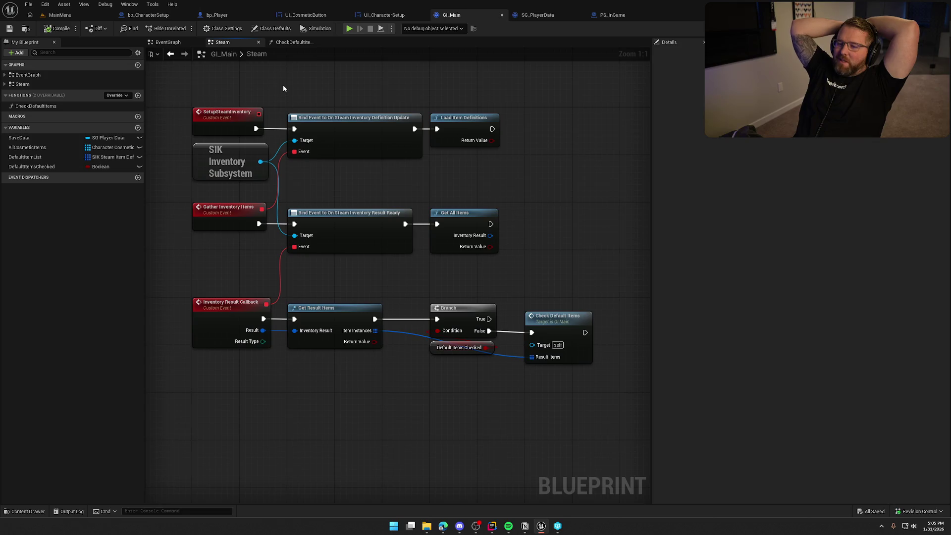
# - Nudge the SIK Inventory Subsystem node down, save GI_Main, and switch to the MainMenu level
pyautogui.moveTo(228, 160); pyautogui.dragTo(228, 172)
pyautogui.click(299, 110)
pyautogui.click(57, 28)
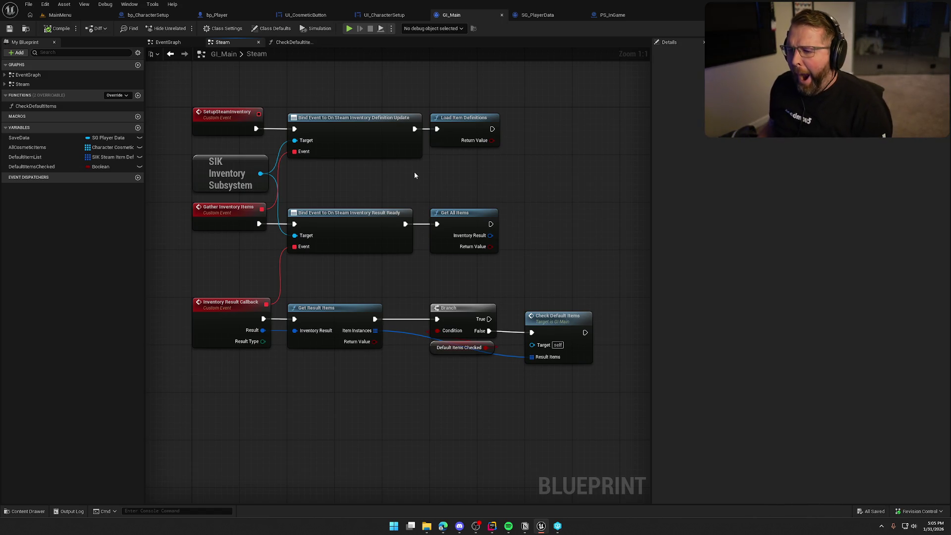
pyautogui.moveTo(414, 175); pyautogui.dragTo(417, 199)
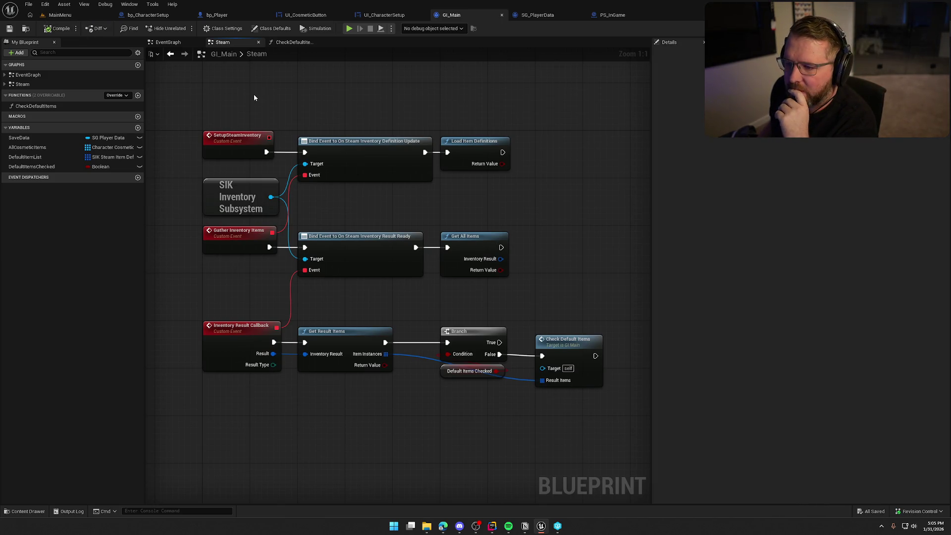
pyautogui.click(59, 15)
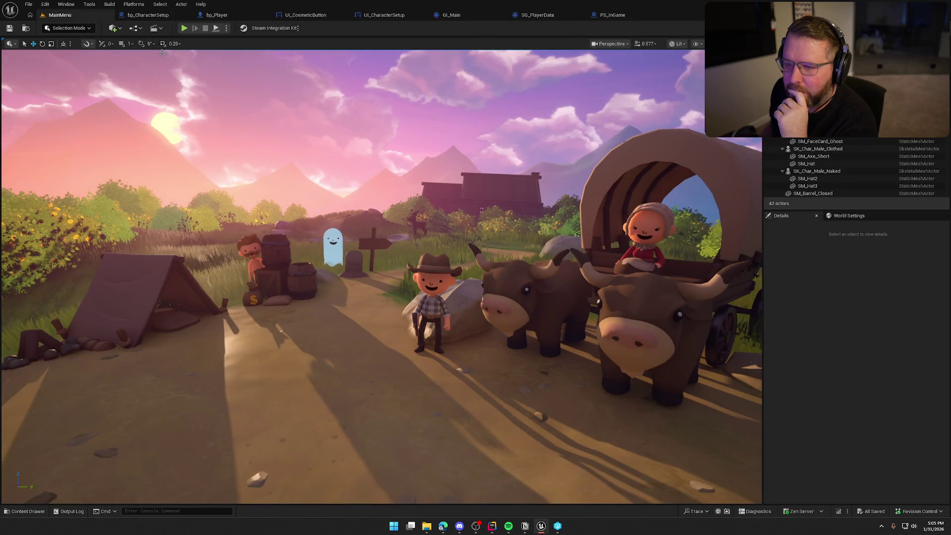
# - Undo the deletion to restore the 5.0 s Delay and Print String, then return to MainMenu
pyautogui.click(464, 15)
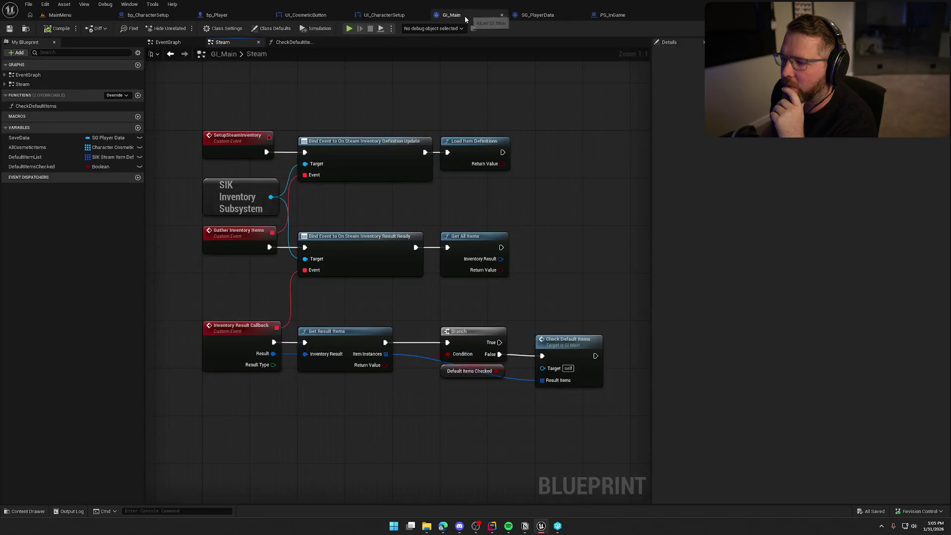
pyautogui.moveTo(547, 221)
pyautogui.mouseDown()
pyautogui.moveTo(526, 170)
pyautogui.moveTo(561, 231)
pyautogui.moveTo(514, 236)
pyautogui.mouseUp()
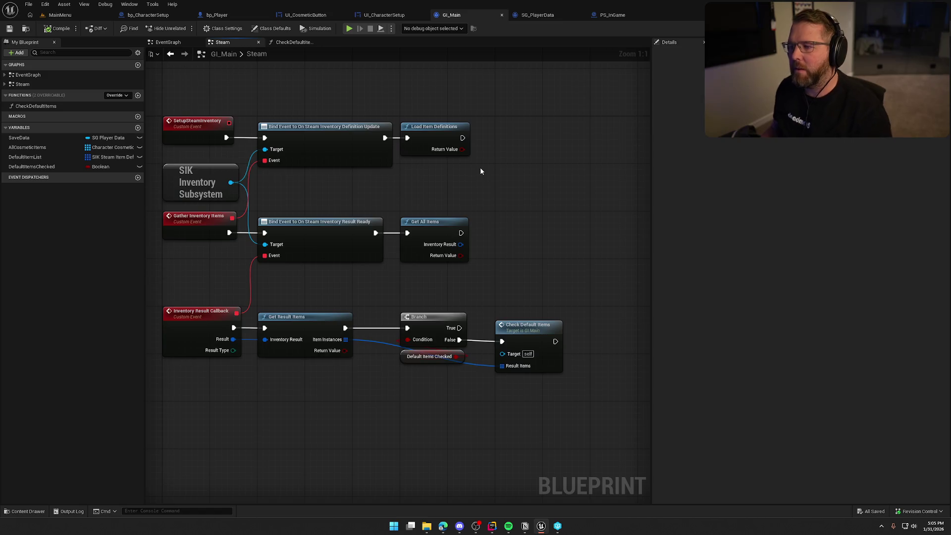
pyautogui.hotkey('ctrl', 'z')
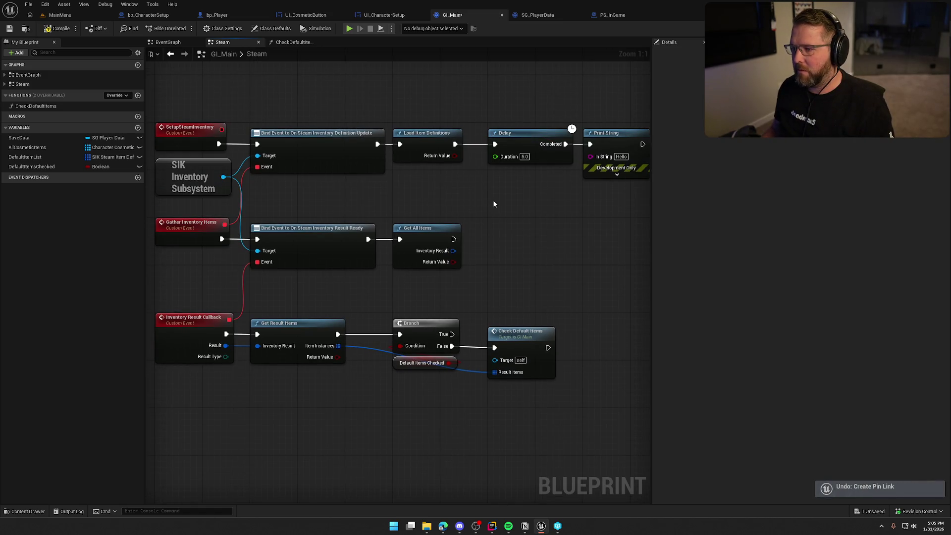
pyautogui.moveTo(493, 203); pyautogui.dragTo(464, 207)
pyautogui.hotkey('ctrl', 'y')
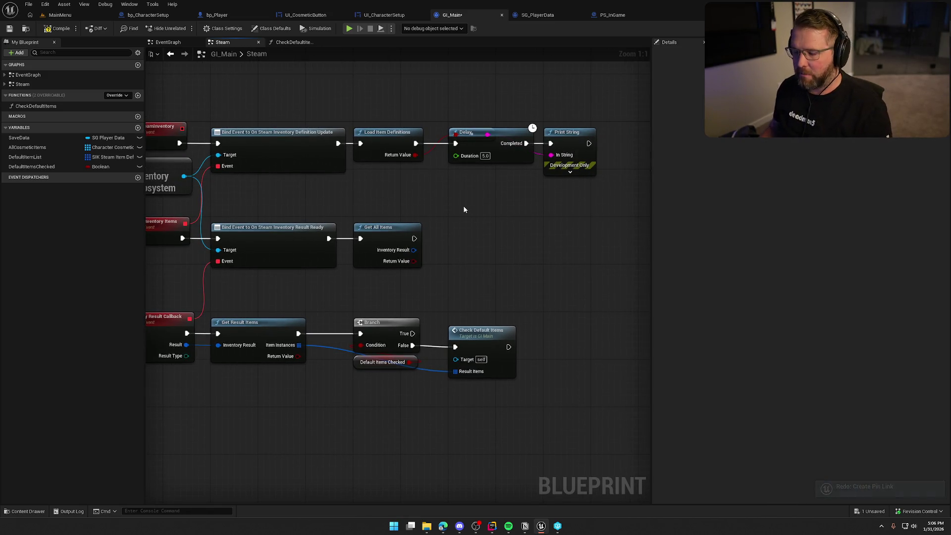
pyautogui.click(60, 15)
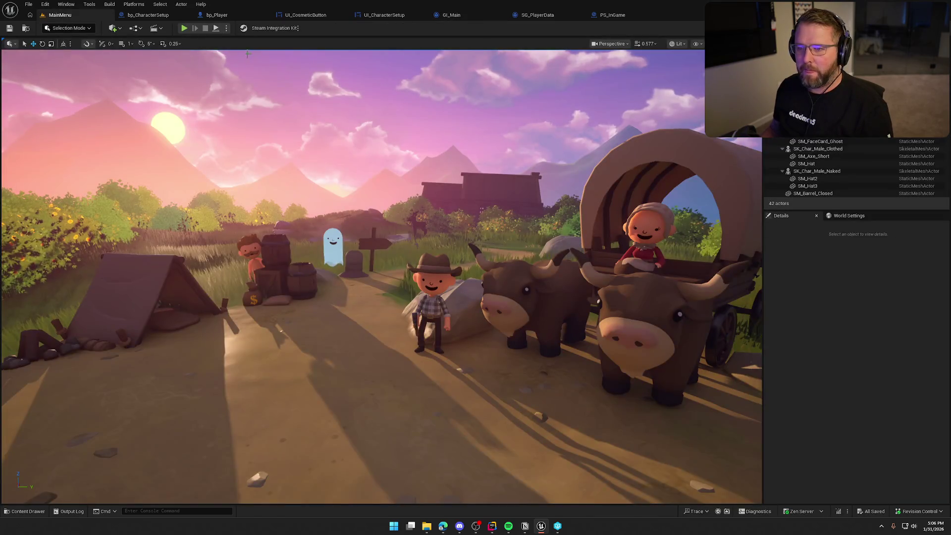
# - Launch the game as a Standalone Game and shift its window to the left
pyautogui.click(227, 28)
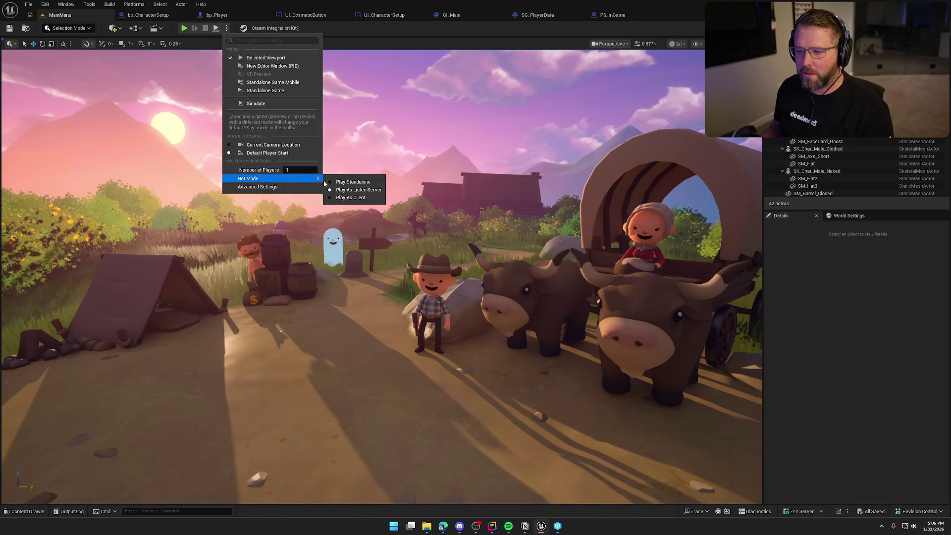
pyautogui.click(253, 91)
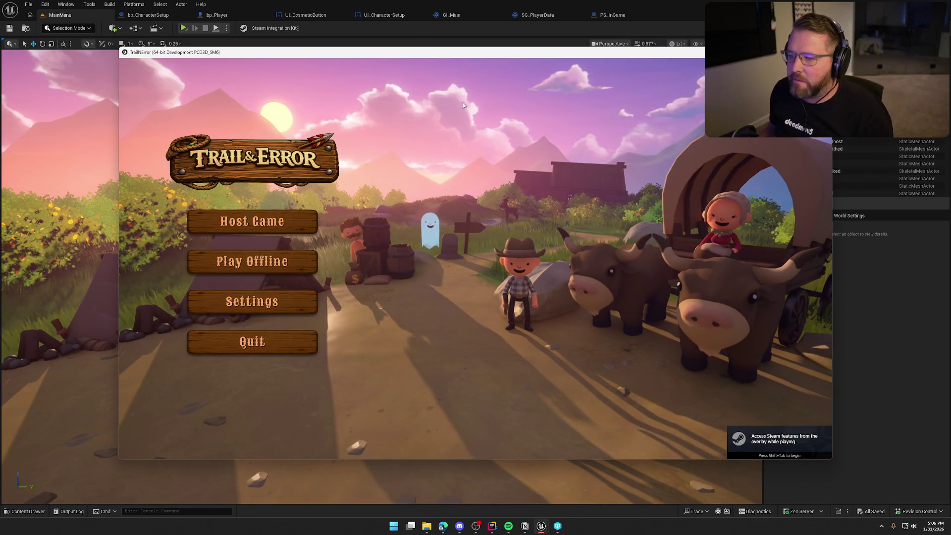
pyautogui.moveTo(498, 57); pyautogui.dragTo(411, 57)
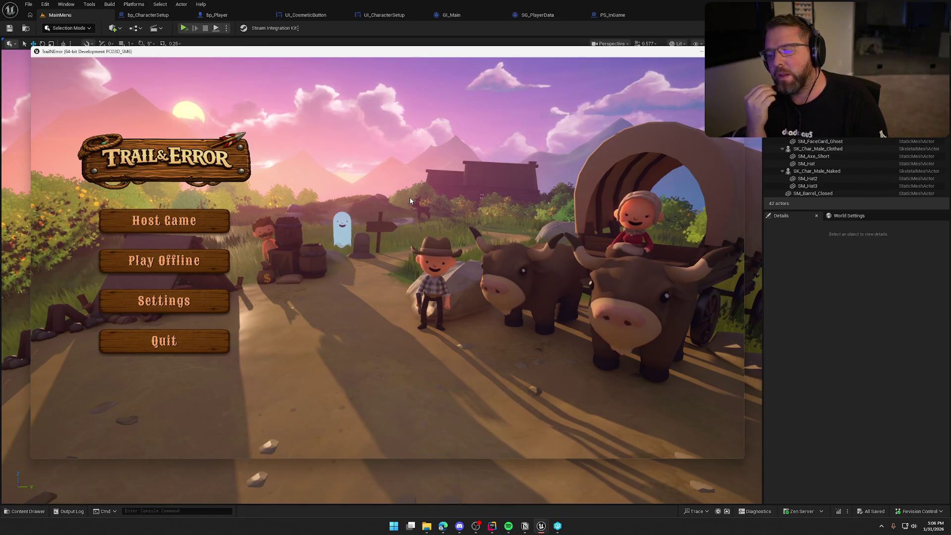
# - Check the hats, Bonnet and Generic Female Clothes in the Steam overlay inventory, then quit the game
pyautogui.hotkey('shift', 'Tab')
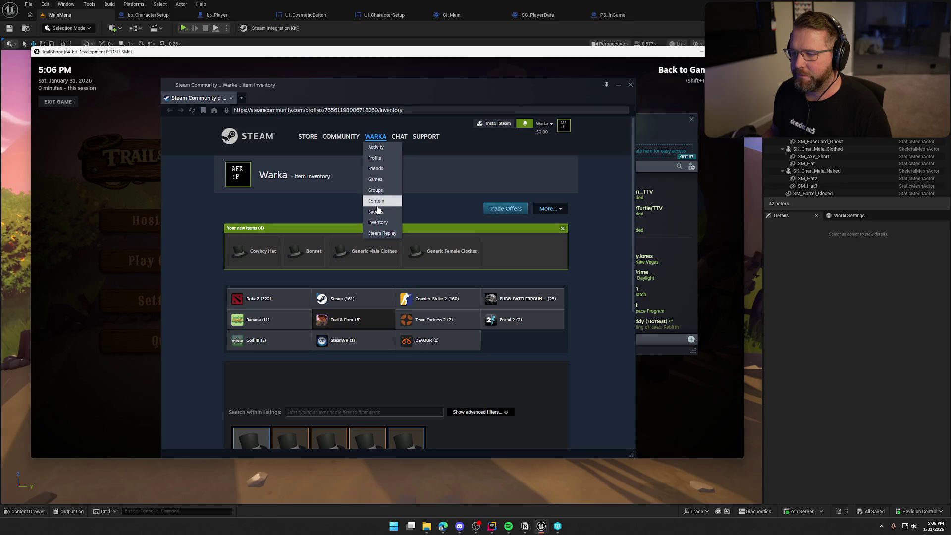
pyautogui.click(376, 220)
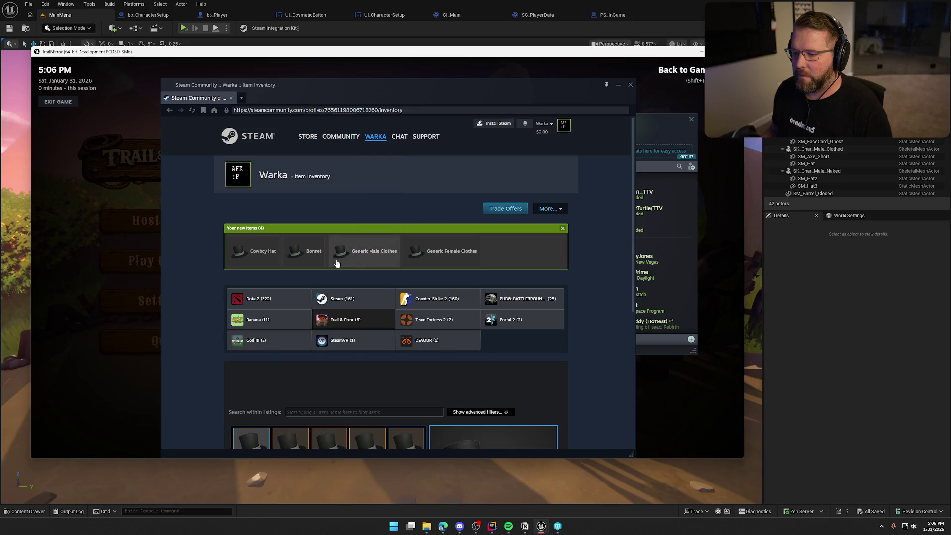
pyautogui.scroll(-5, 502, 354)
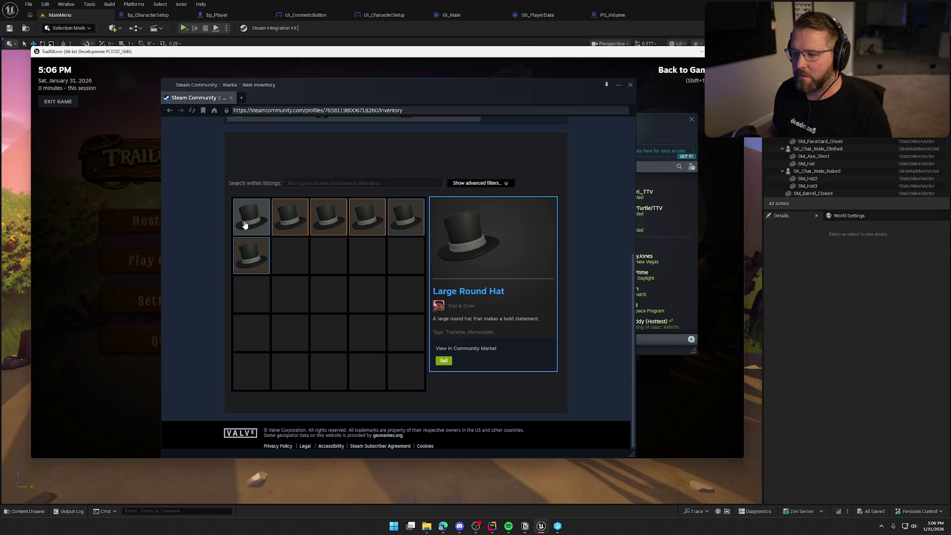
pyautogui.click(328, 218)
pyautogui.click(367, 220)
pyautogui.click(406, 222)
pyautogui.click(406, 222)
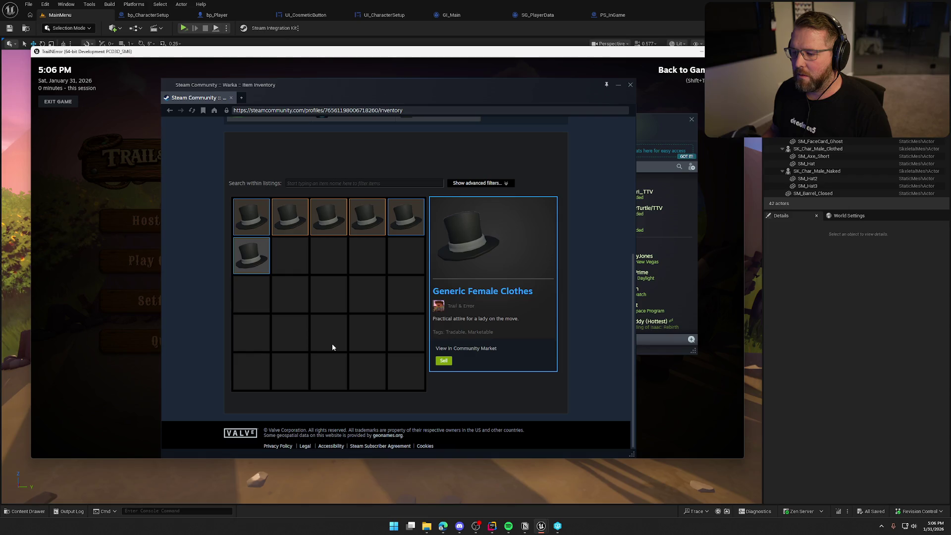
pyautogui.hotkey('shift', 'Tab')
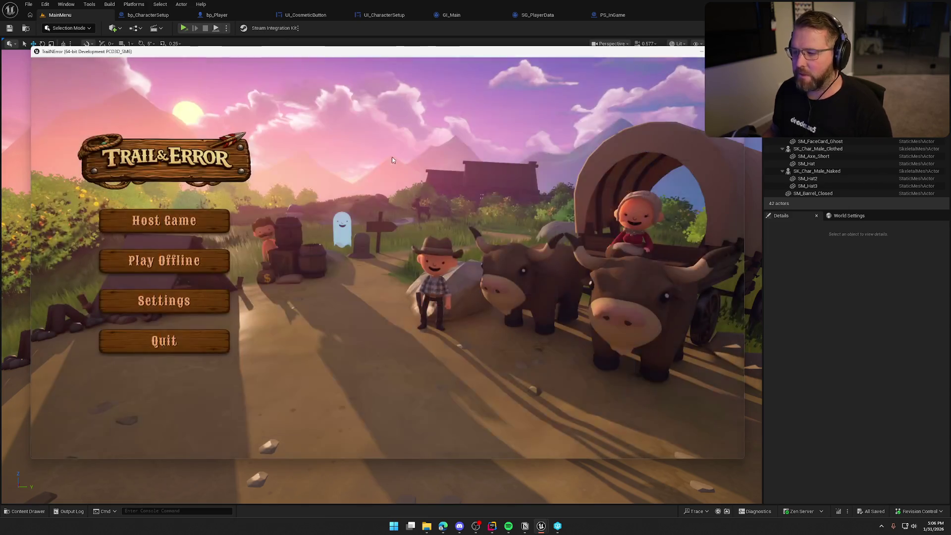
pyautogui.click(182, 338)
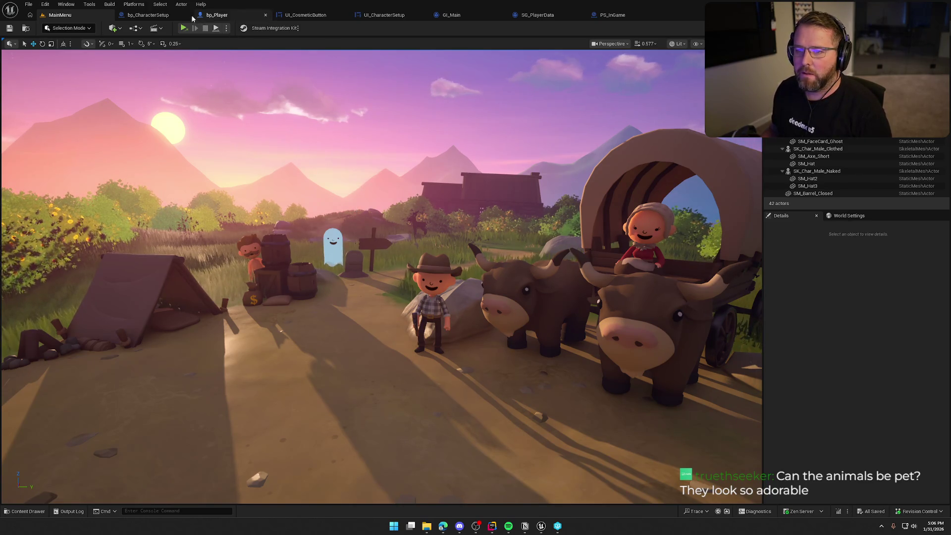
# - Switch to GI_Main's Steam graph and move its tab next to MainMenu
pyautogui.click(148, 15)
pyautogui.click(490, 15)
pyautogui.moveTo(490, 15); pyautogui.dragTo(143, 15)
# - Delete the Delay and Print String debug nodes, save GI_Main, and pull a wire from Branch True
pyautogui.moveTo(553, 245)
pyautogui.mouseDown()
pyautogui.moveTo(453, 218)
pyautogui.moveTo(446, 163)
pyautogui.mouseUp()
pyautogui.press('Delete')
pyautogui.press('Home')
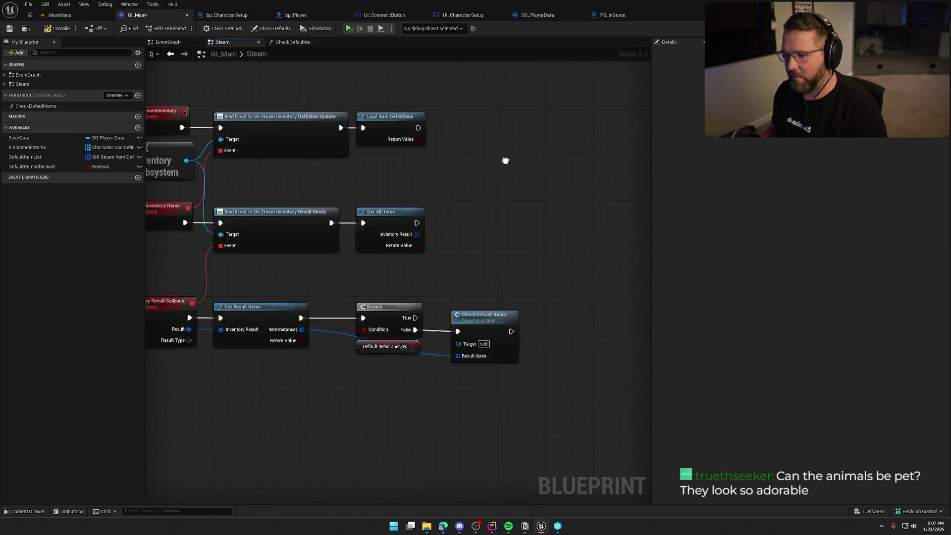
pyautogui.click(221, 160)
pyautogui.click(252, 160)
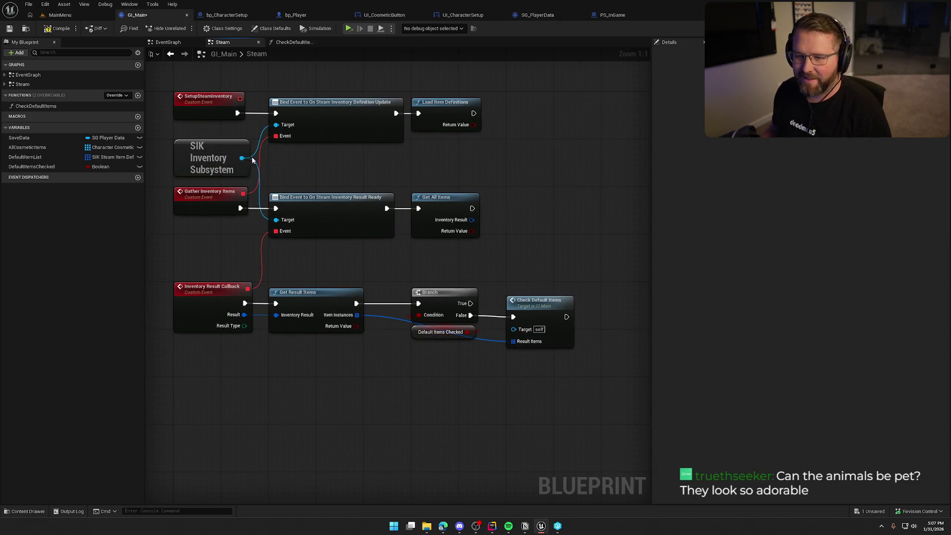
pyautogui.hotkey('ctrl', 's')
pyautogui.scroll(-1, 557, 164)
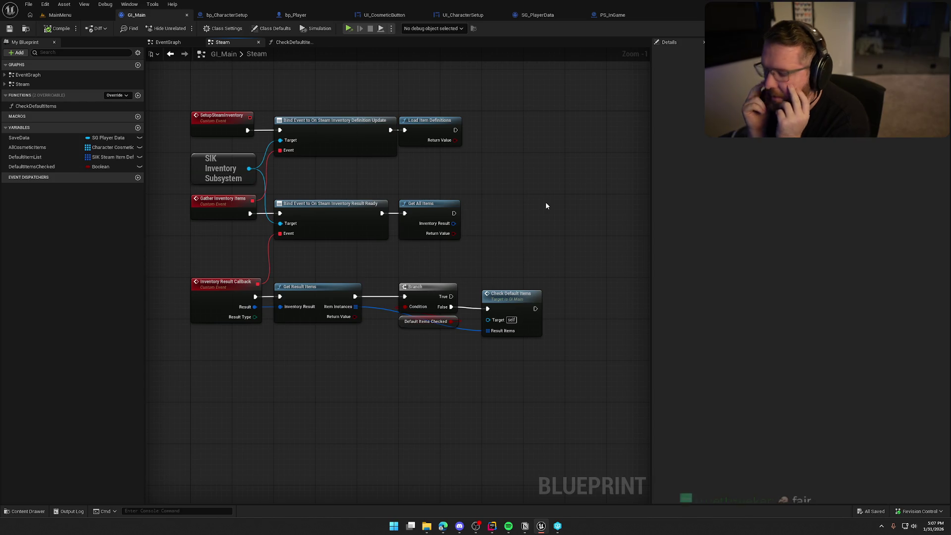
pyautogui.moveTo(450, 296); pyautogui.dragTo(518, 239)
# - Add a Print String off Branch True reading 'Default Items where checked already!'
pyautogui.write('print')
pyautogui.press('Return')
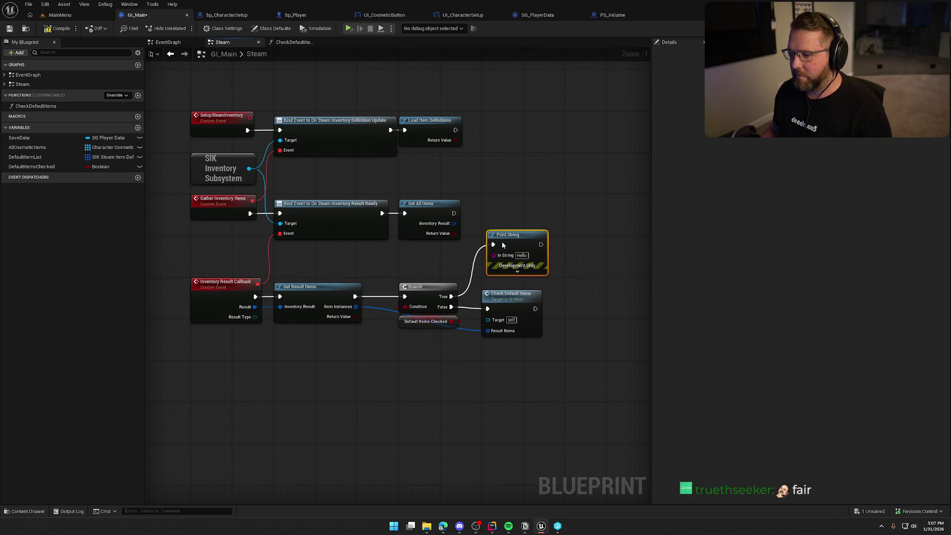
pyautogui.scroll(1, 529, 212)
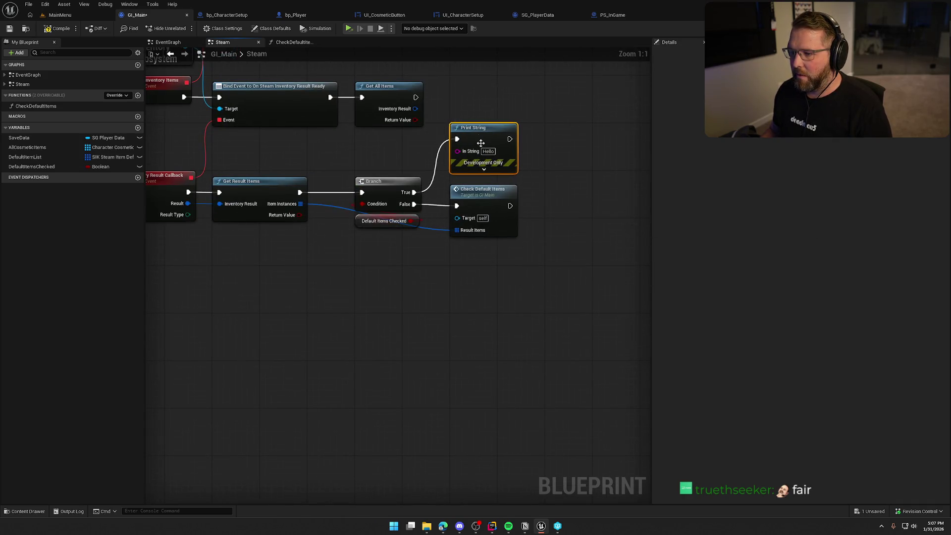
pyautogui.write('Defaul')
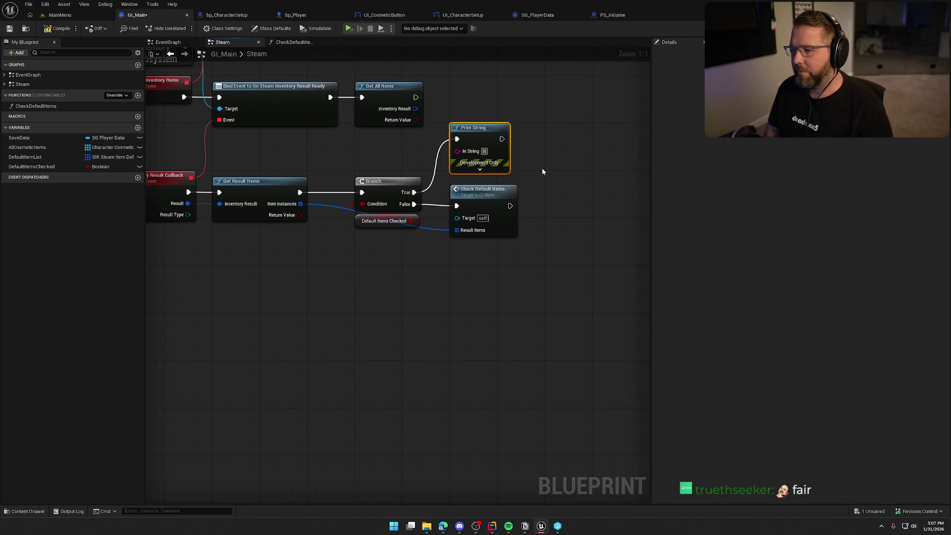
pyautogui.write('t Items')
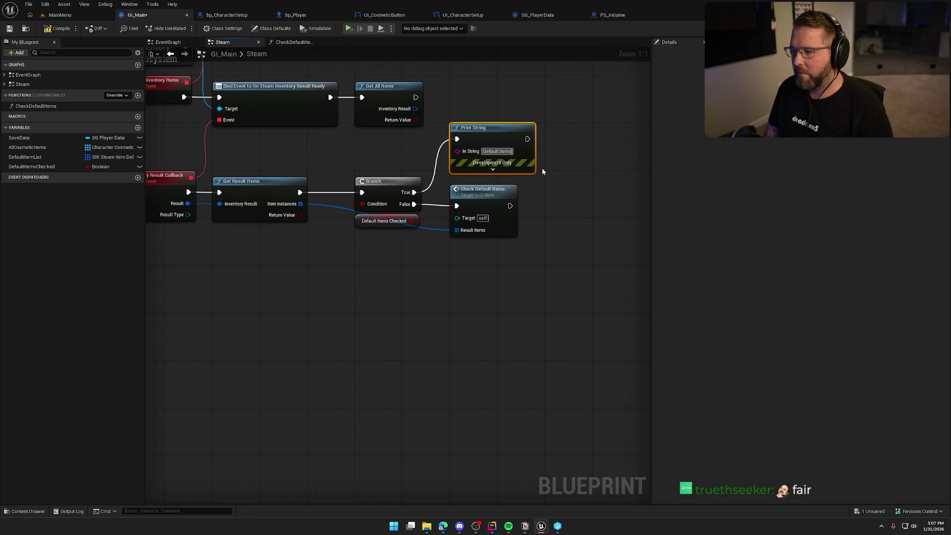
pyautogui.write(' where')
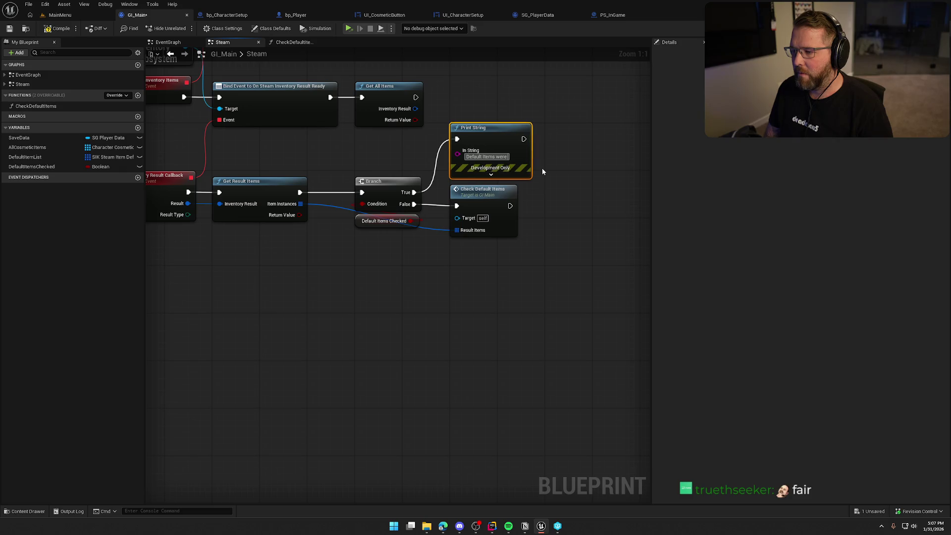
pyautogui.write(' checked already!')
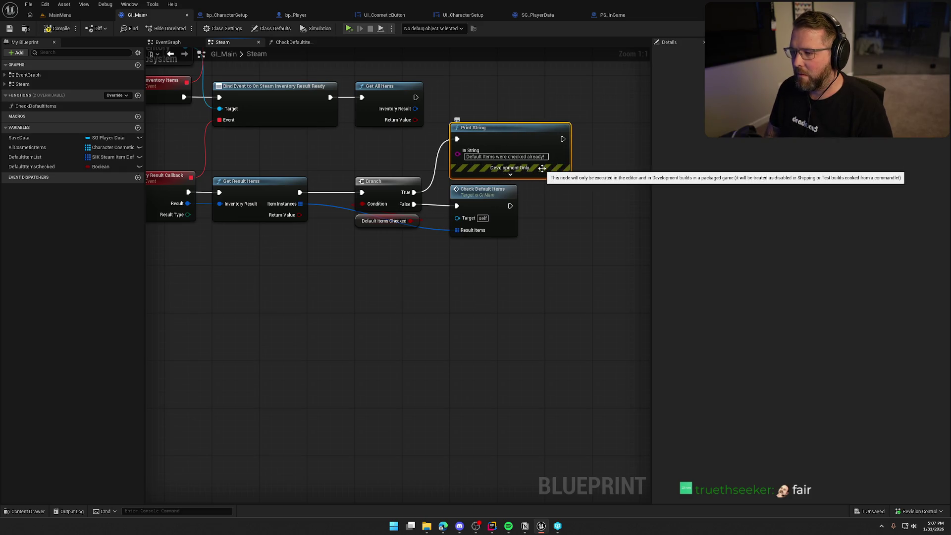
# - Color the message green (95FF00), place it above Check Default Items, and duplicate it
pyautogui.click(510, 174)
pyautogui.moveTo(551, 201); pyautogui.dragTo(598, 147)
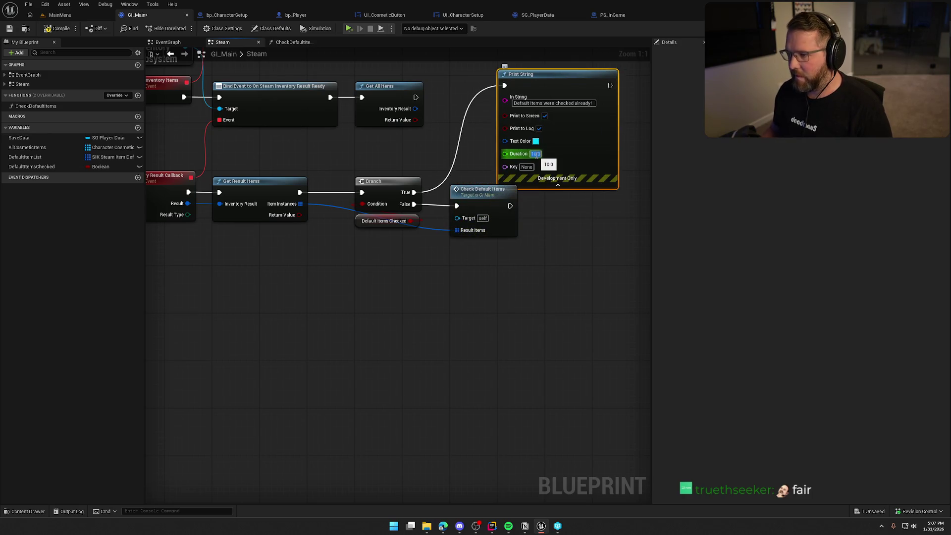
pyautogui.click(535, 141)
pyautogui.moveTo(572, 232); pyautogui.dragTo(569, 244)
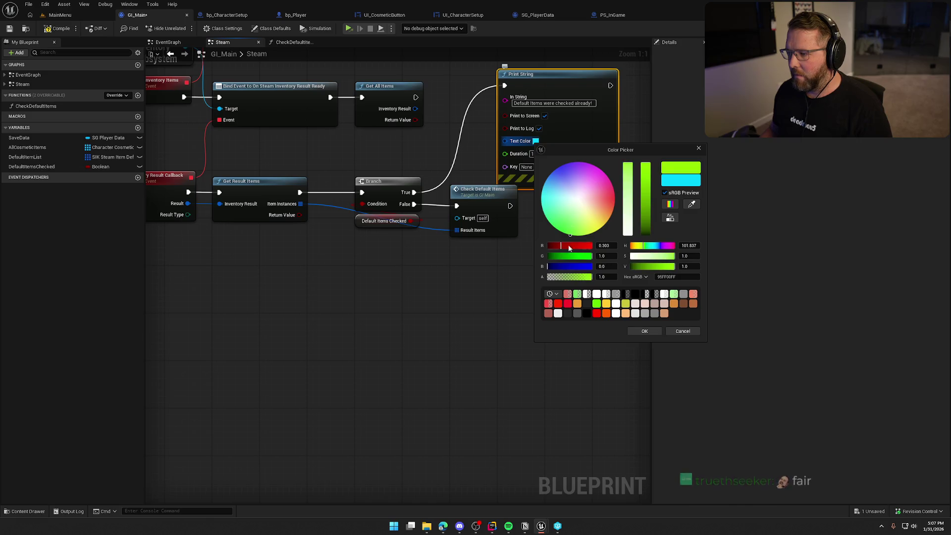
pyautogui.click(643, 330)
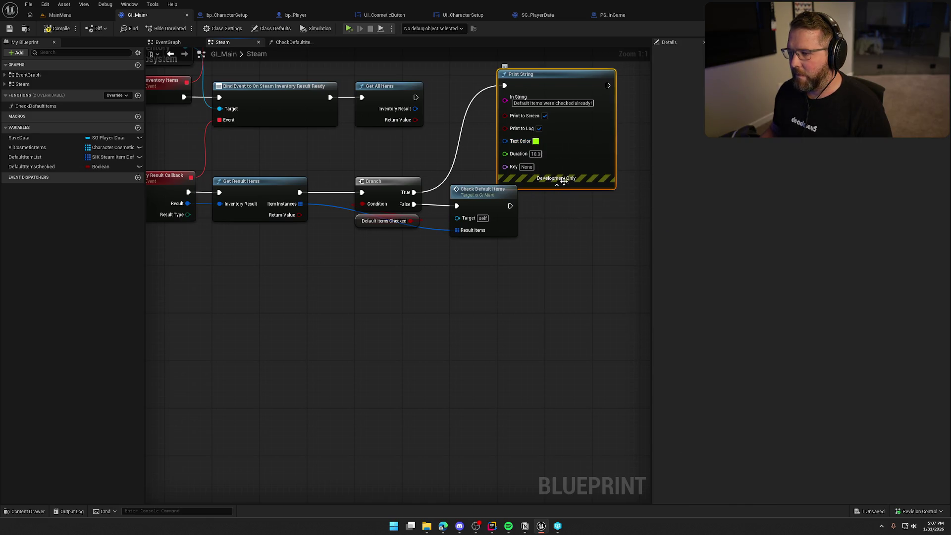
pyautogui.click(557, 184)
pyautogui.moveTo(547, 74); pyautogui.dragTo(504, 129)
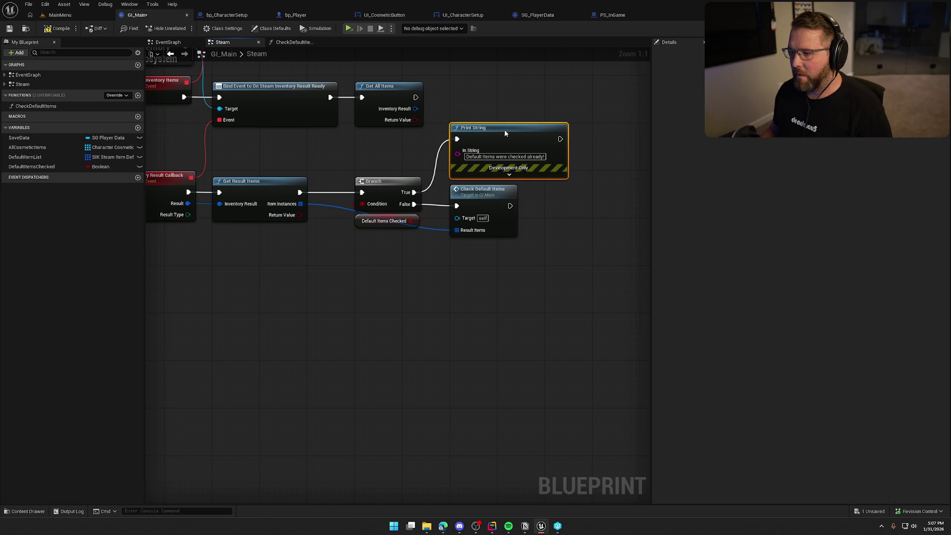
pyautogui.hotkey('ctrl', 'c')
pyautogui.hotkey('ctrl', 'v')
# - Place the copy after Check Default Items printing 'Checking default items...' in red, then return to MainMenu
pyautogui.moveTo(458, 190)
pyautogui.mouseDown()
pyautogui.moveTo(529, 201)
pyautogui.moveTo(545, 193)
pyautogui.mouseUp()
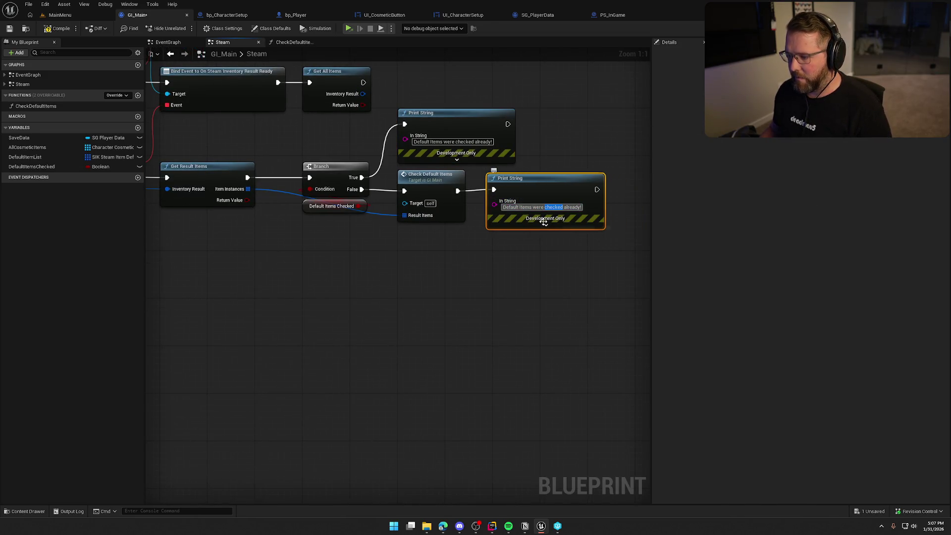
pyautogui.write('Check')
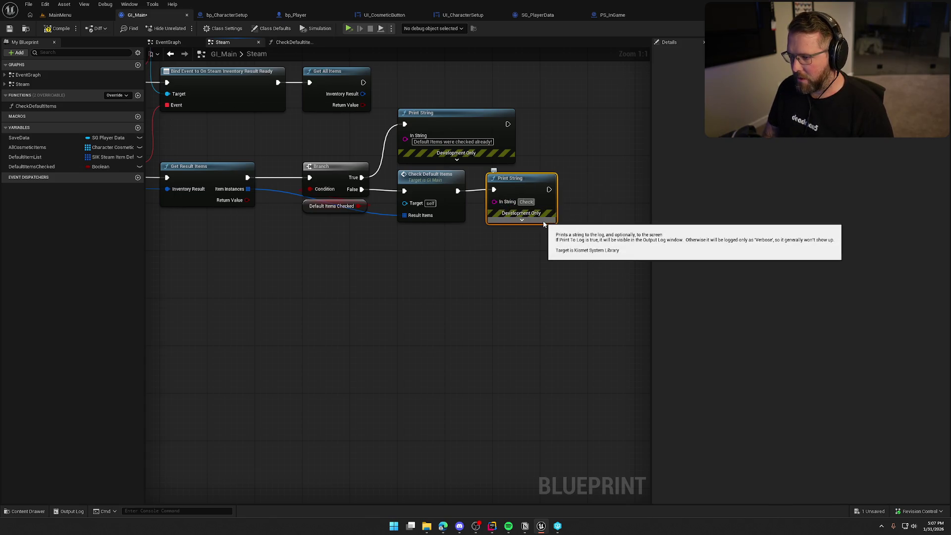
pyautogui.write('ing default')
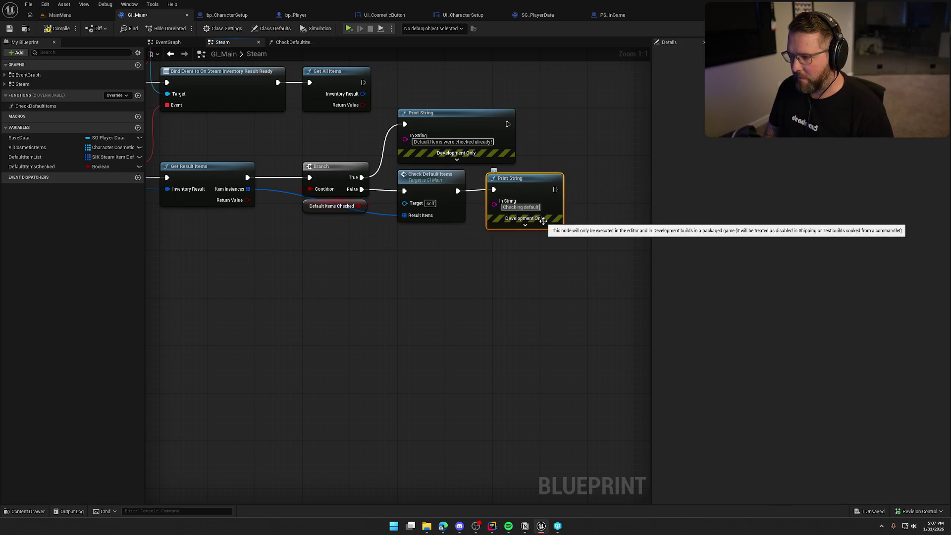
pyautogui.write(' items...')
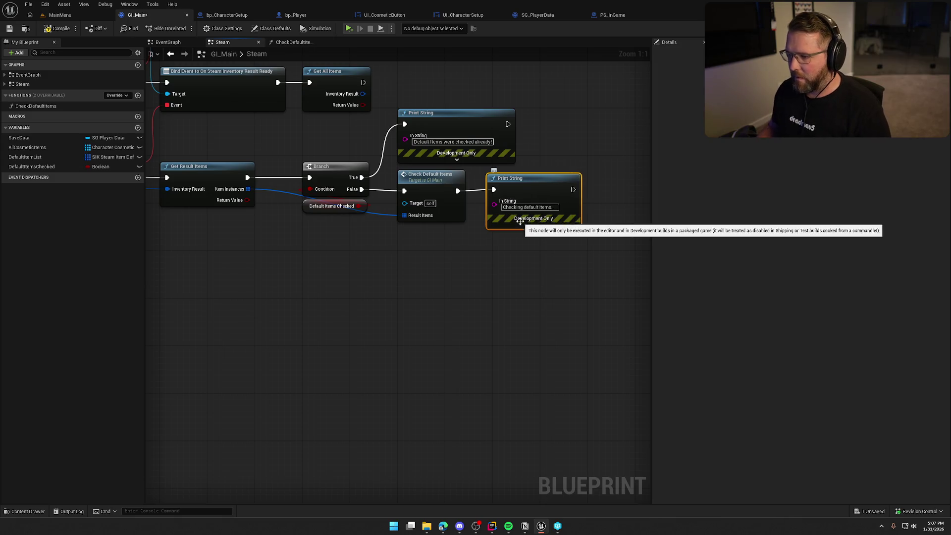
pyautogui.click(527, 225)
pyautogui.click(525, 245)
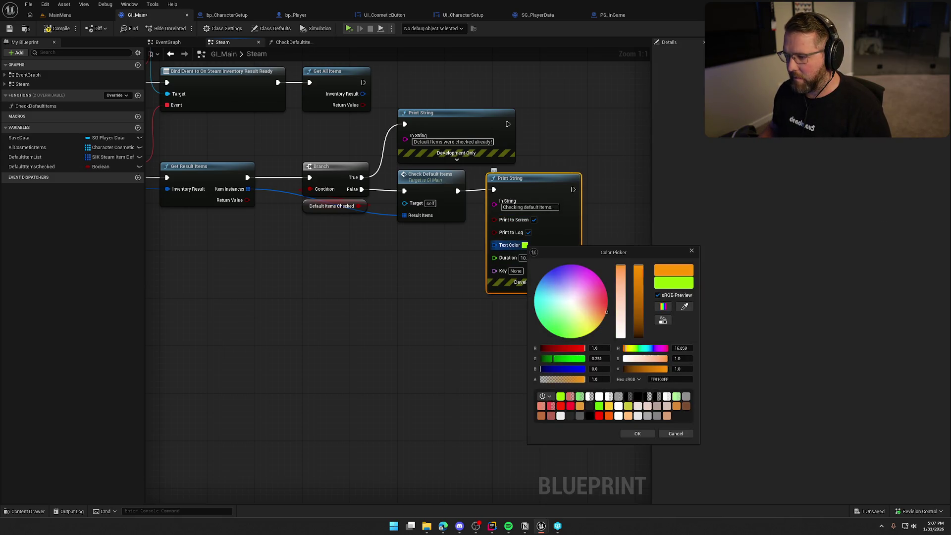
pyautogui.moveTo(567, 304); pyautogui.dragTo(607, 303)
pyautogui.click(636, 433)
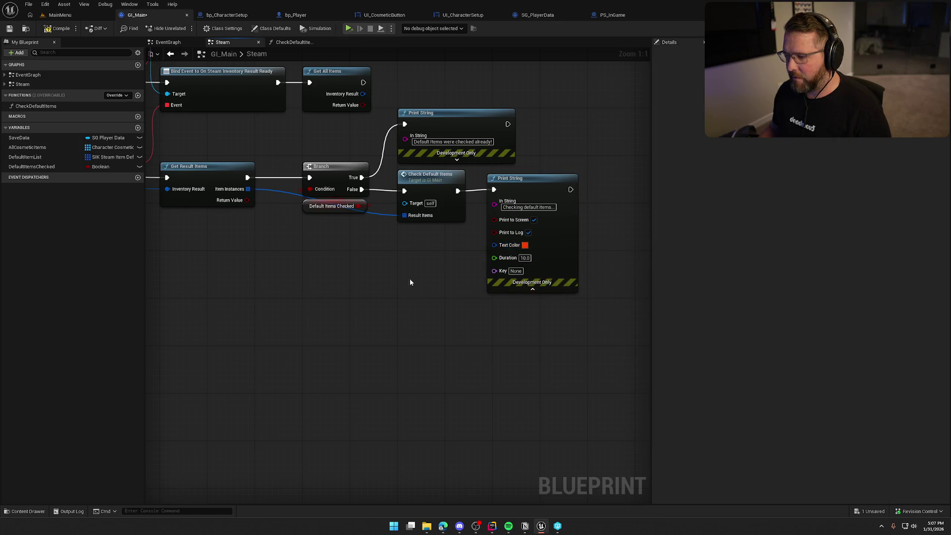
pyautogui.click(58, 15)
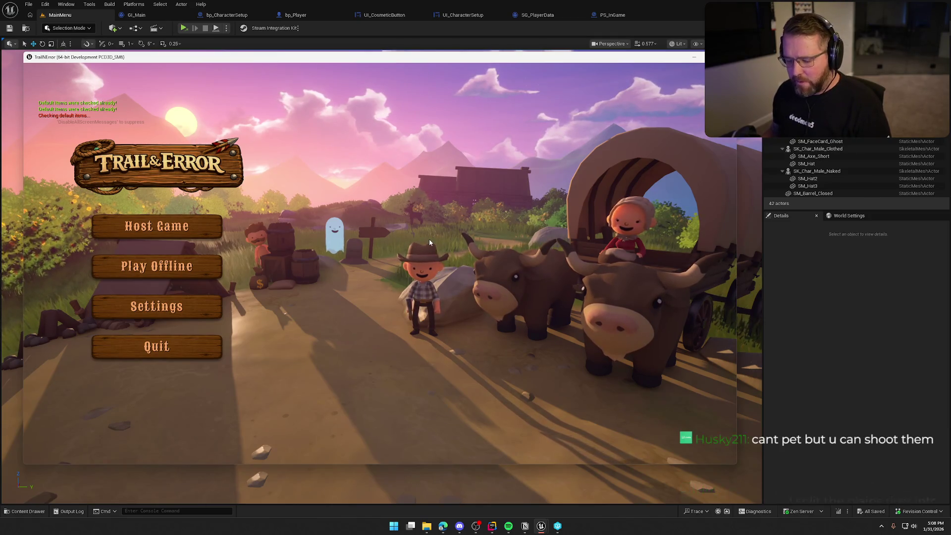
# - Bring up the Steam overlay inventory and dismiss the new-items banner
pyautogui.hotkey('shift', 'Tab')
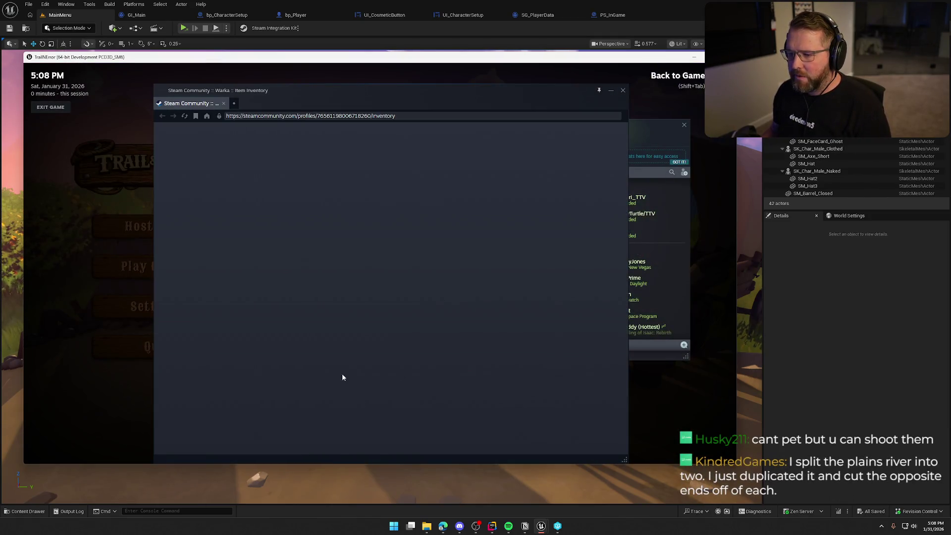
pyautogui.scroll(-3, 458, 394)
pyautogui.scroll(3, 340, 244)
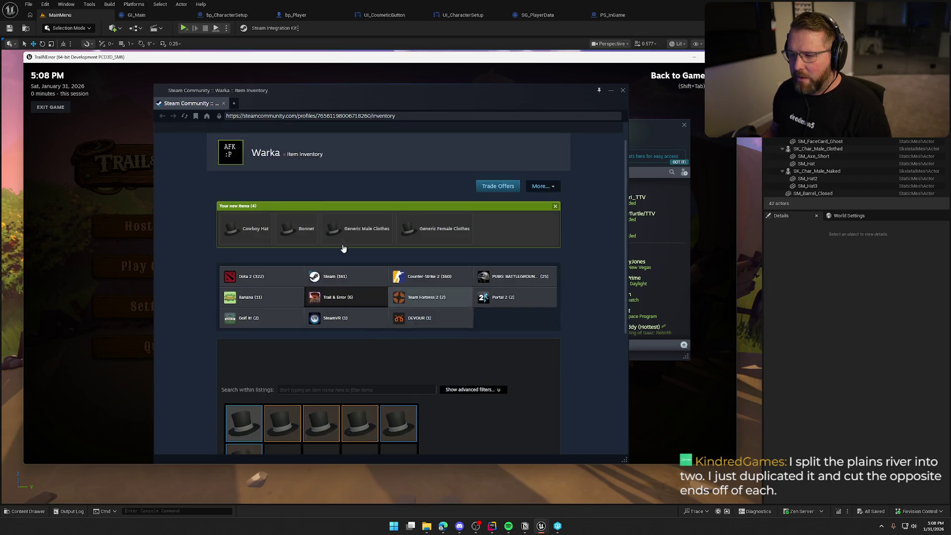
pyautogui.moveTo(354, 147)
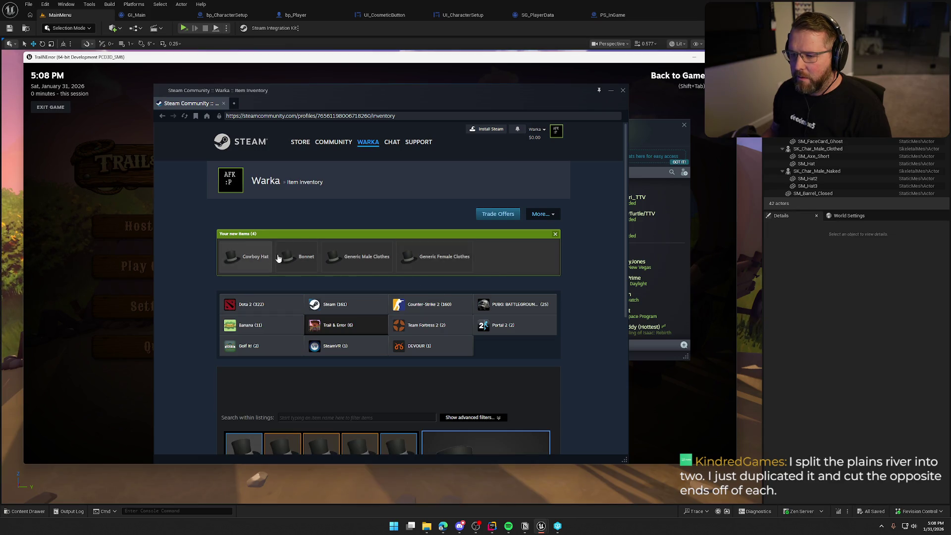
pyautogui.click(555, 235)
pyautogui.scroll(-4, 513, 342)
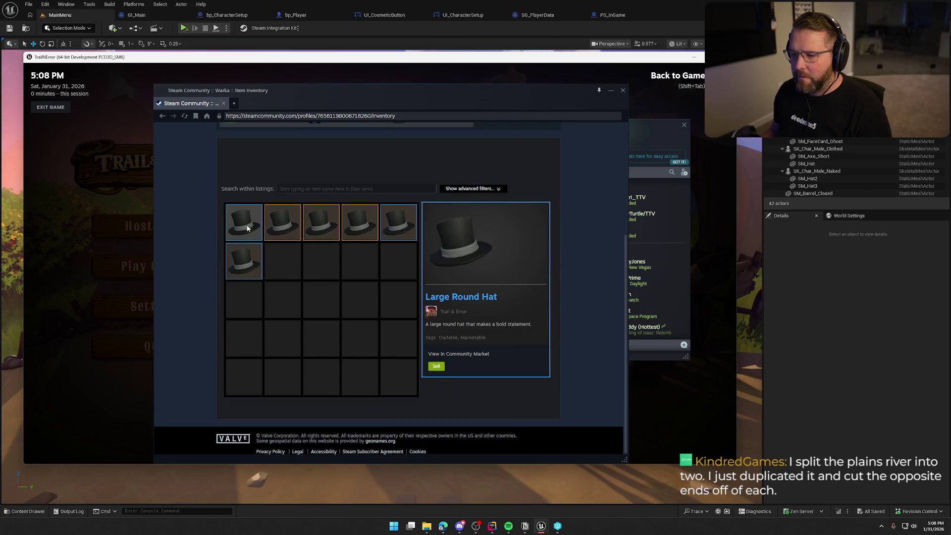
# - Inspect the Top Hat, Cowboy Hat, Bonnet, Generic Female Clothes and Large Round Hat, then close the game
pyautogui.click(312, 229)
pyautogui.click(359, 229)
pyautogui.click(391, 229)
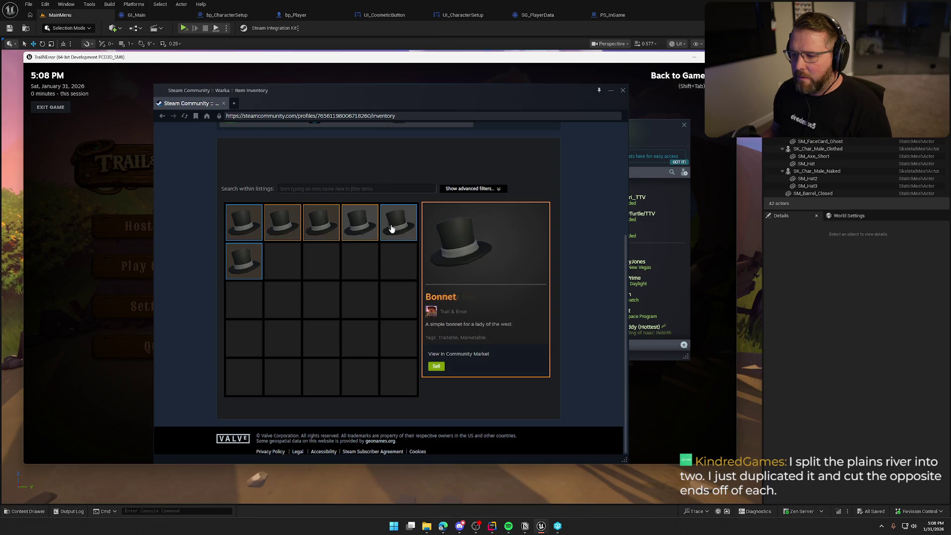
pyautogui.click(243, 267)
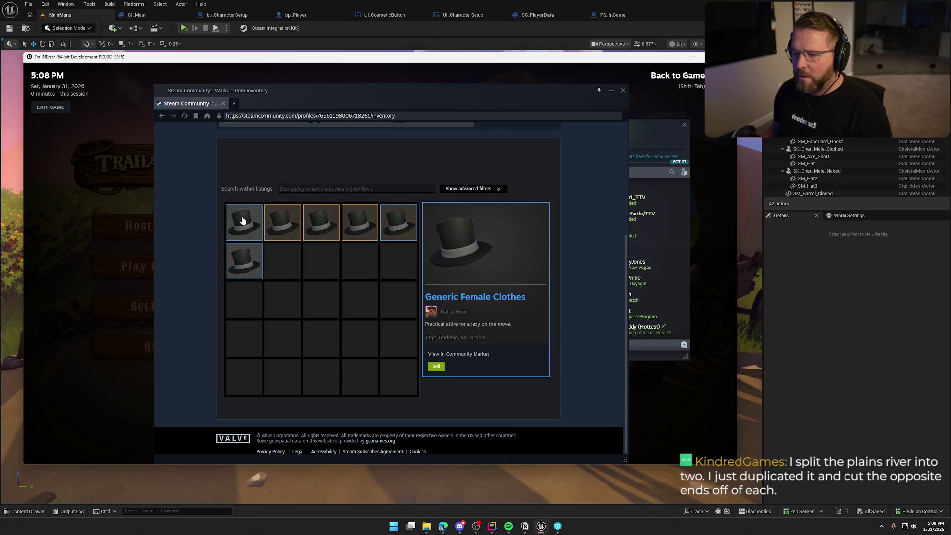
pyautogui.click(284, 225)
pyautogui.click(250, 218)
pyautogui.click(280, 223)
pyautogui.click(616, 90)
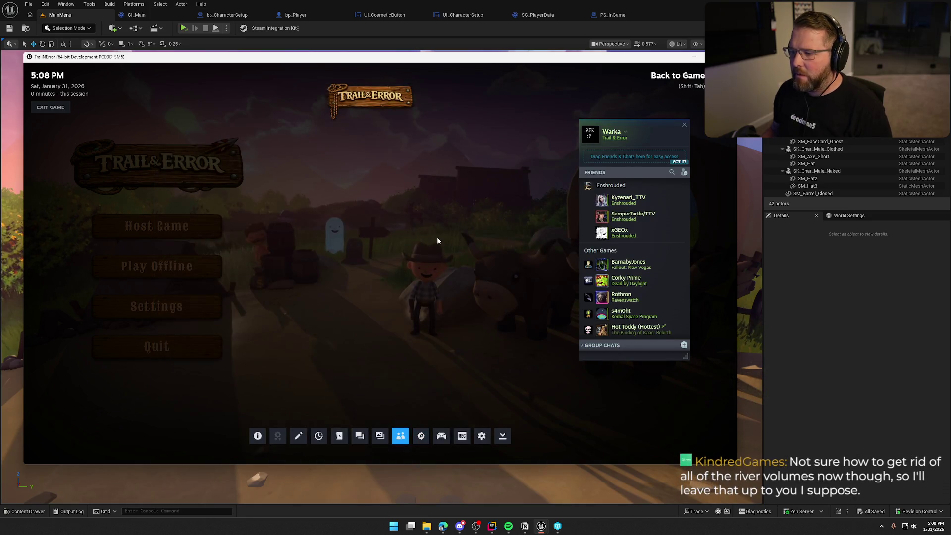
pyautogui.hotkey('shift', 'Tab')
pyautogui.click(213, 349)
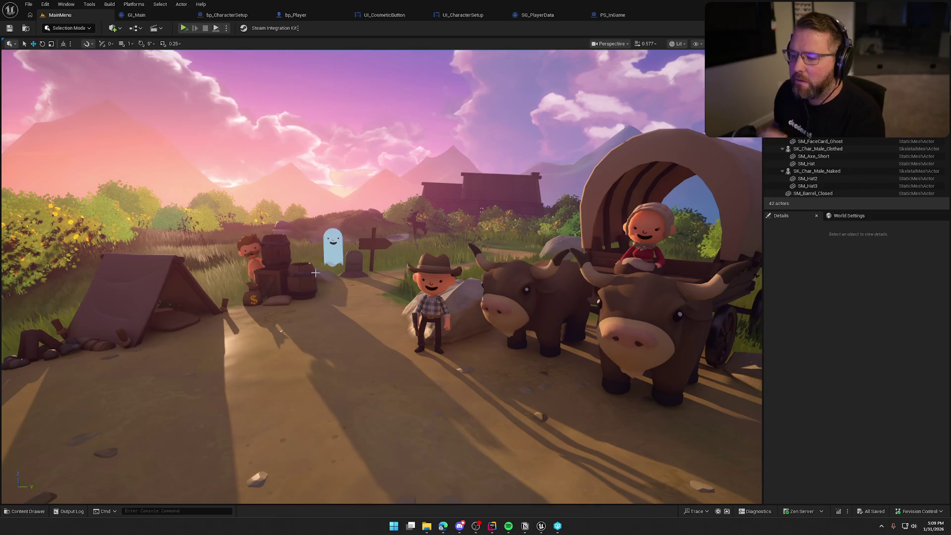
# - Load the GameWorld map from the Maps folder and select the bp_RiverLogic actor
pyautogui.hotkey('ctrl', 'space')
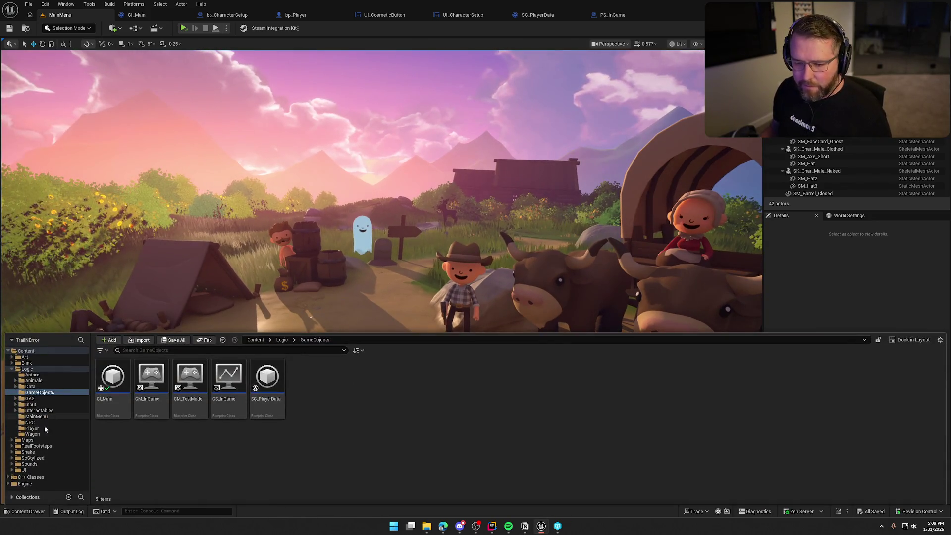
pyautogui.click(27, 439)
pyautogui.doubleClick(151, 391)
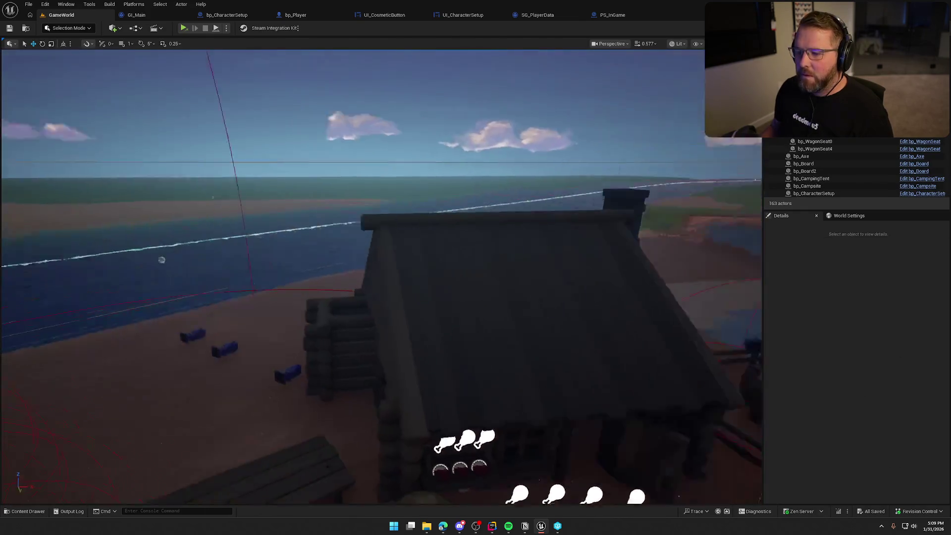
pyautogui.moveTo(361, 241); pyautogui.dragTo(277, 242)
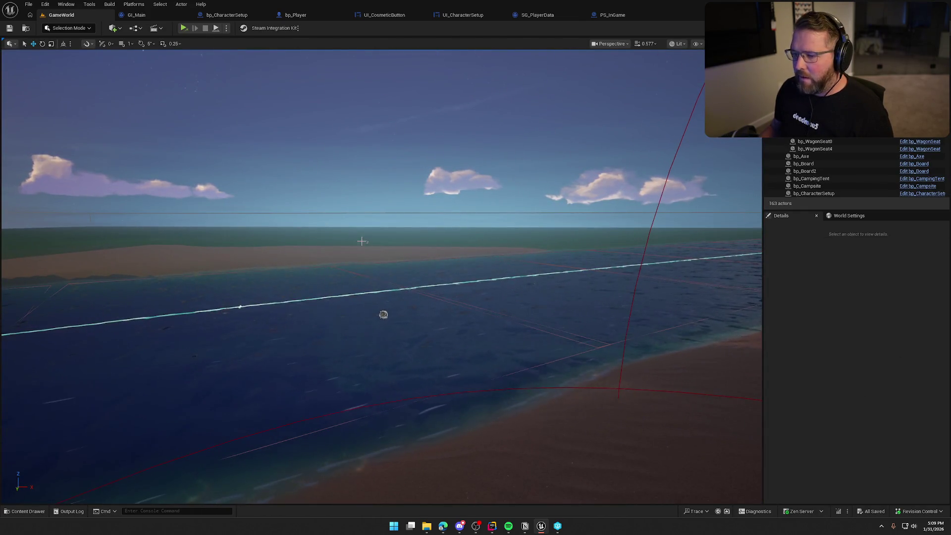
pyautogui.click(361, 241)
# - Rebuild bp_RiverLogic's river volumes using RebuildNow in the Details panel
pyautogui.moveTo(361, 241); pyautogui.dragTo(361, 213)
pyautogui.moveTo(378, 434)
pyautogui.mouseDown()
pyautogui.moveTo(204, 282)
pyautogui.moveTo(314, 291)
pyautogui.mouseUp()
pyautogui.scroll(1, 336, 396)
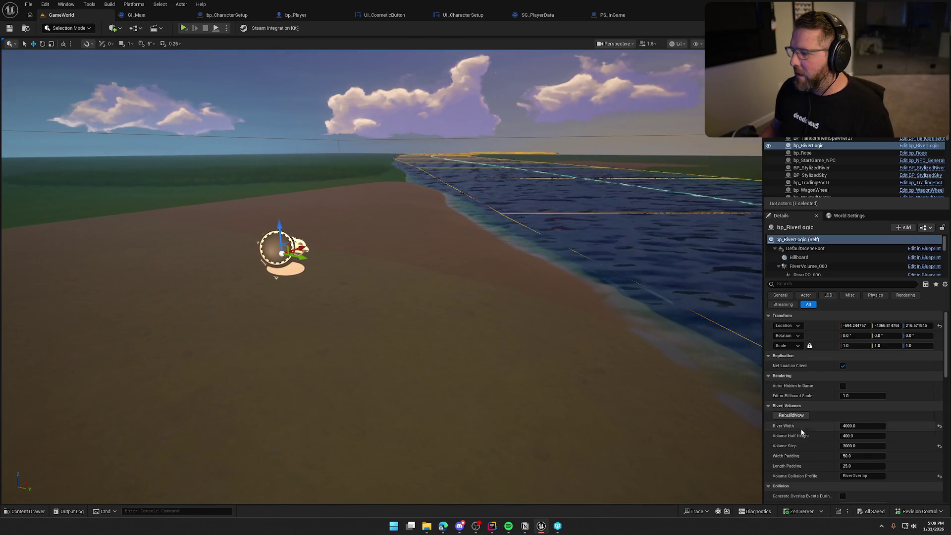
pyautogui.click(791, 415)
pyautogui.click(787, 417)
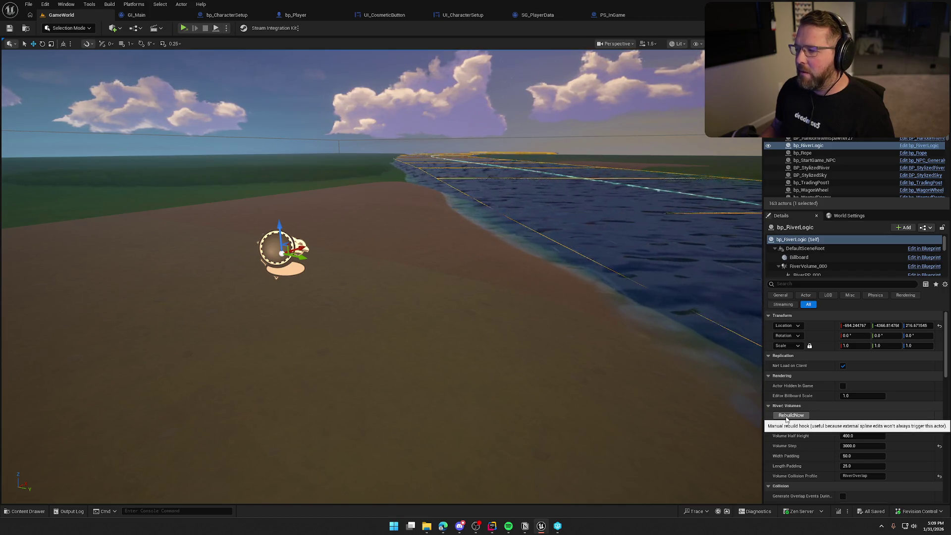
pyautogui.click(785, 417)
# - Preview the river in game view (G) and frame the wagon, cattle and beach
pyautogui.moveTo(394, 225); pyautogui.dragTo(362, 215)
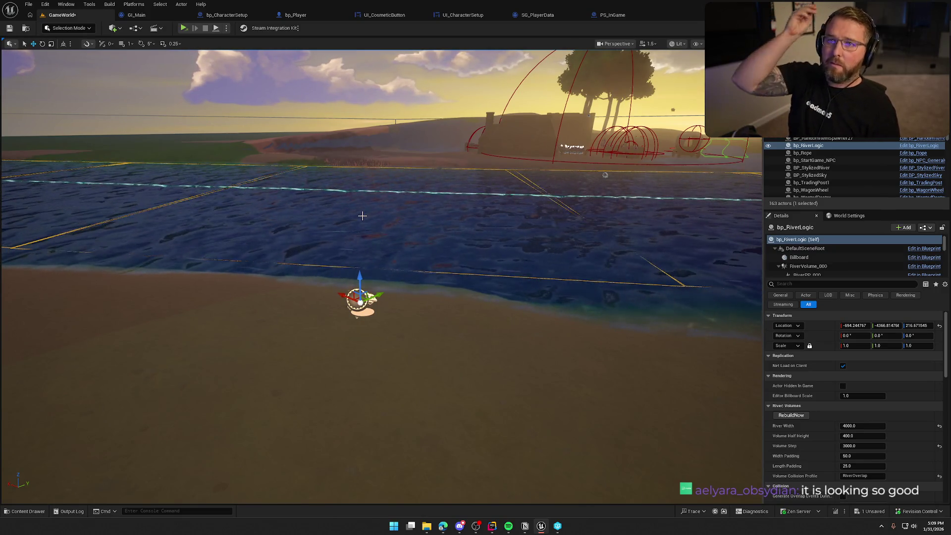
pyautogui.scroll(4, 362, 216)
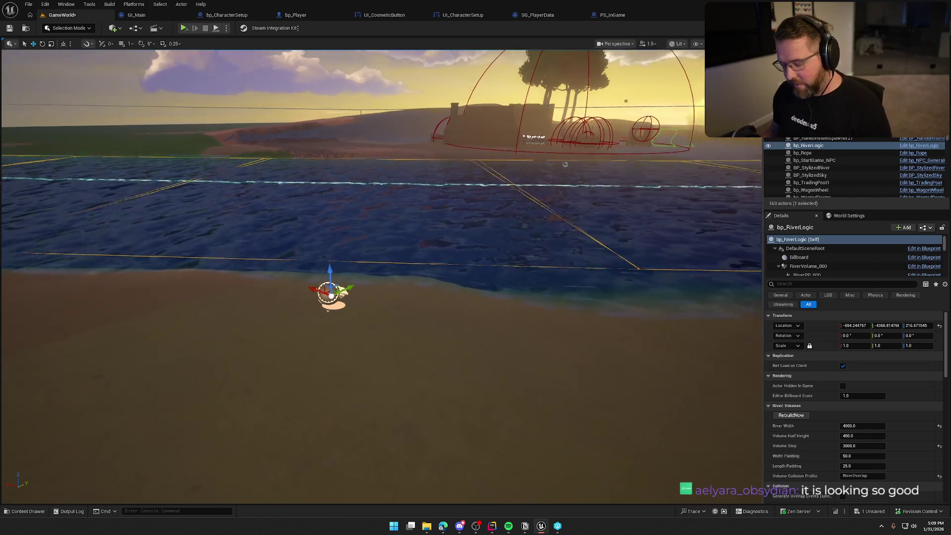
pyautogui.press('g')
pyautogui.moveTo(382, 219); pyautogui.dragTo(380, 218)
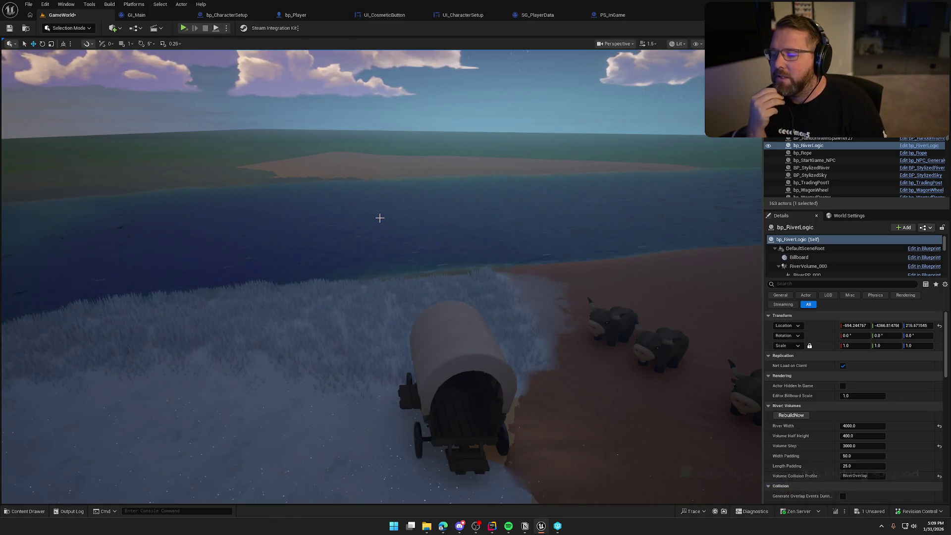
pyautogui.moveTo(380, 218); pyautogui.dragTo(380, 217)
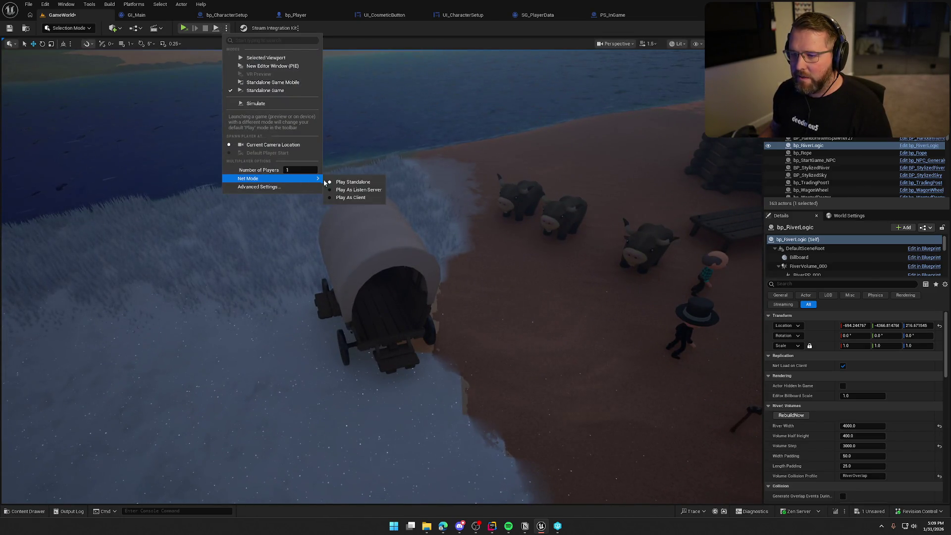
# - Start Play in Editor, sprint to the wagon, mount it with E and drive toward the river
pyautogui.click(245, 59)
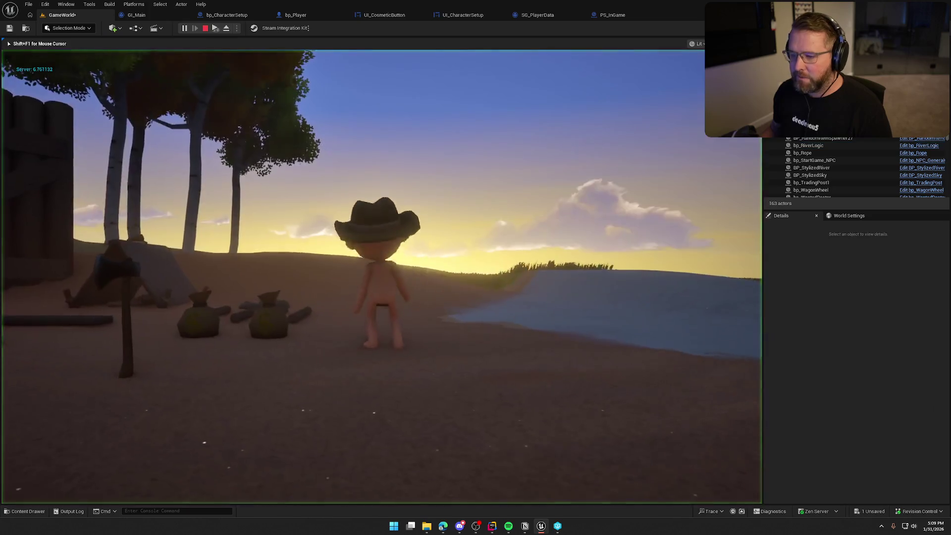
pyautogui.hotkey('shift', 'w')
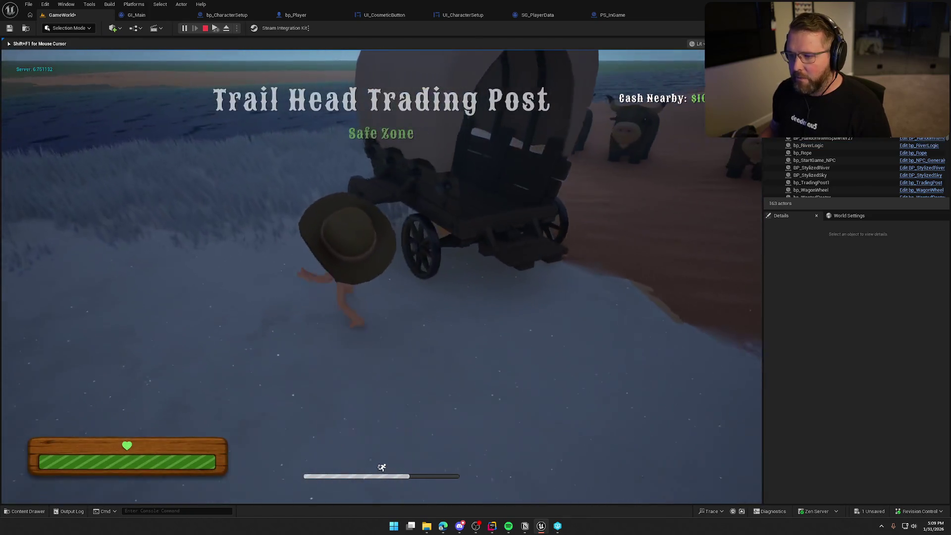
pyautogui.press('e')
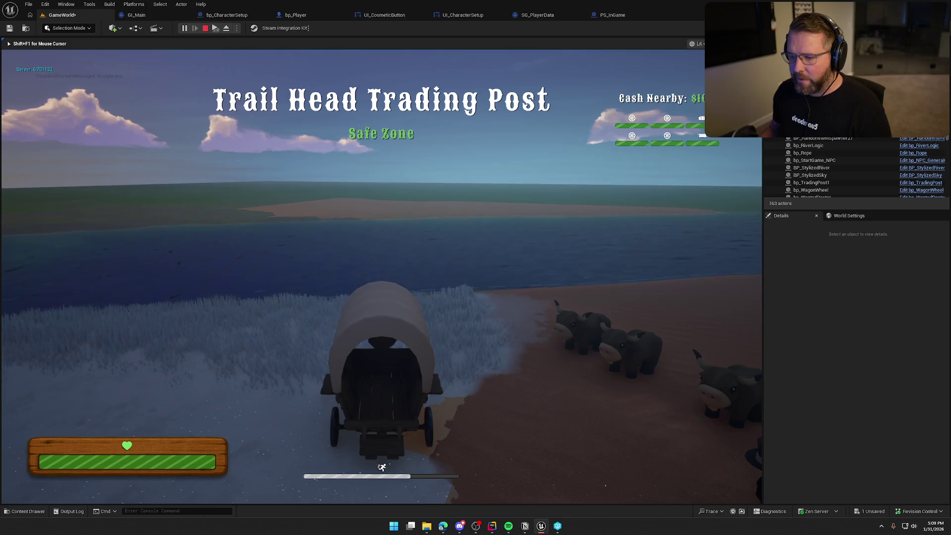
pyautogui.press('w')
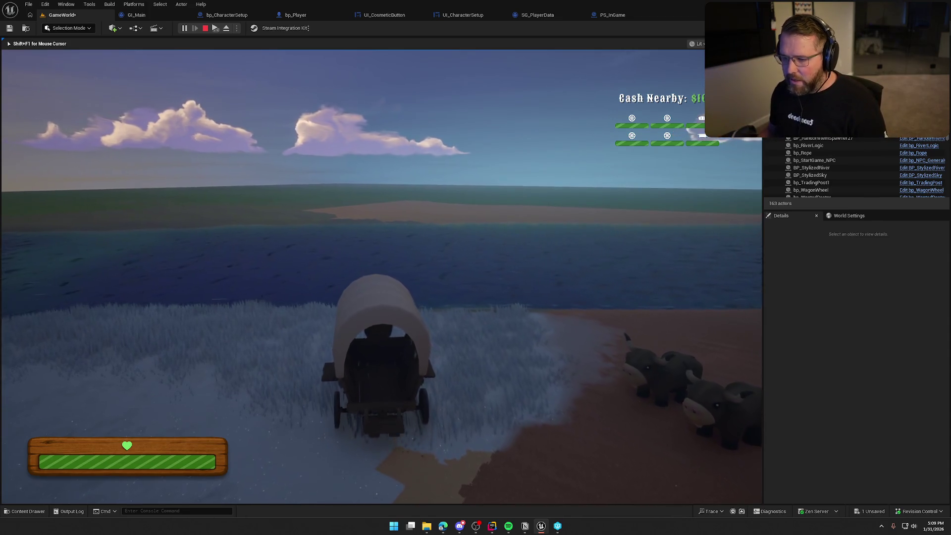
pyautogui.press('a')
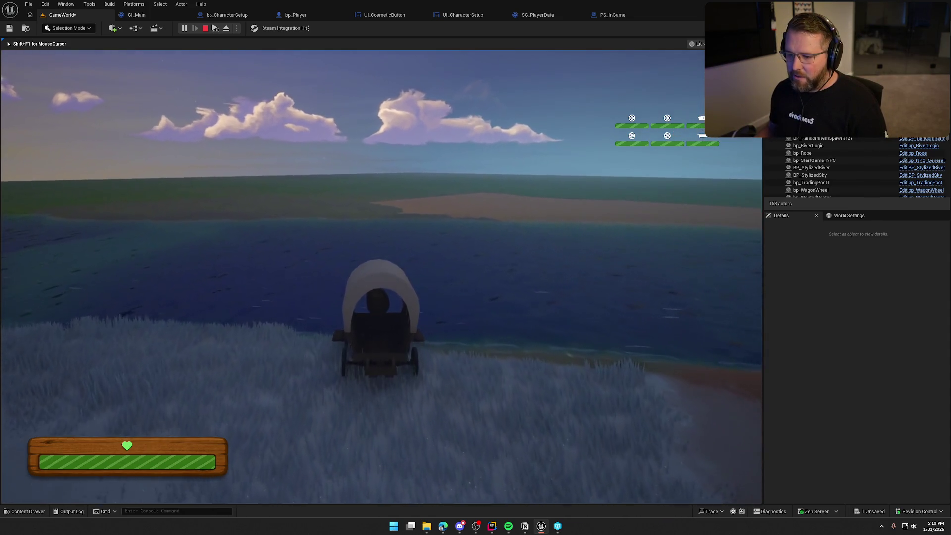
pyautogui.press('w')
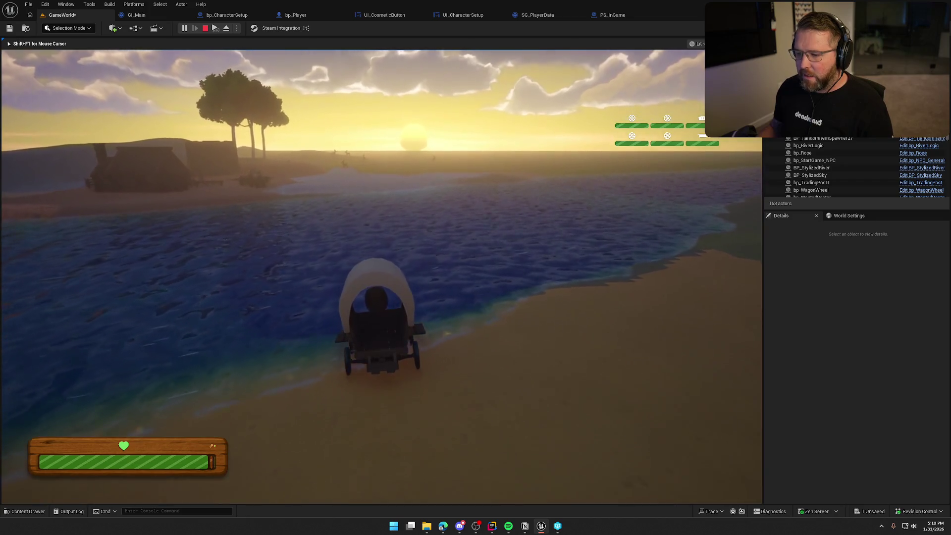
# - Drive the wagon down the river until respawning, then stop the session with Esc
pyautogui.press('w')
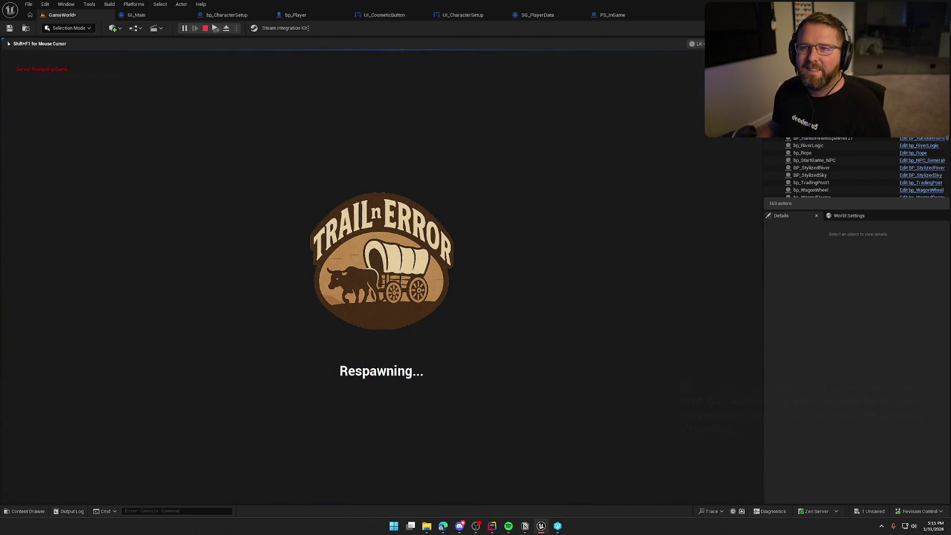
pyautogui.press('Escape')
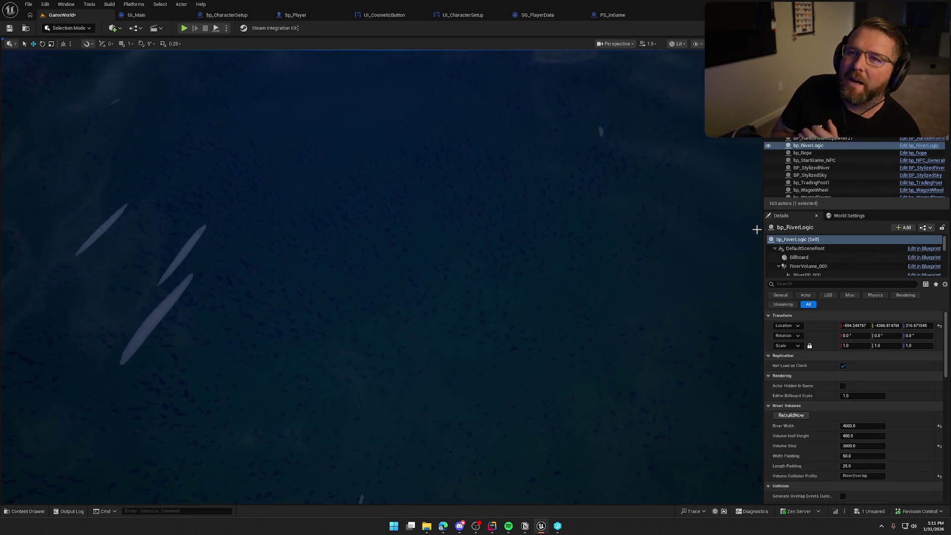
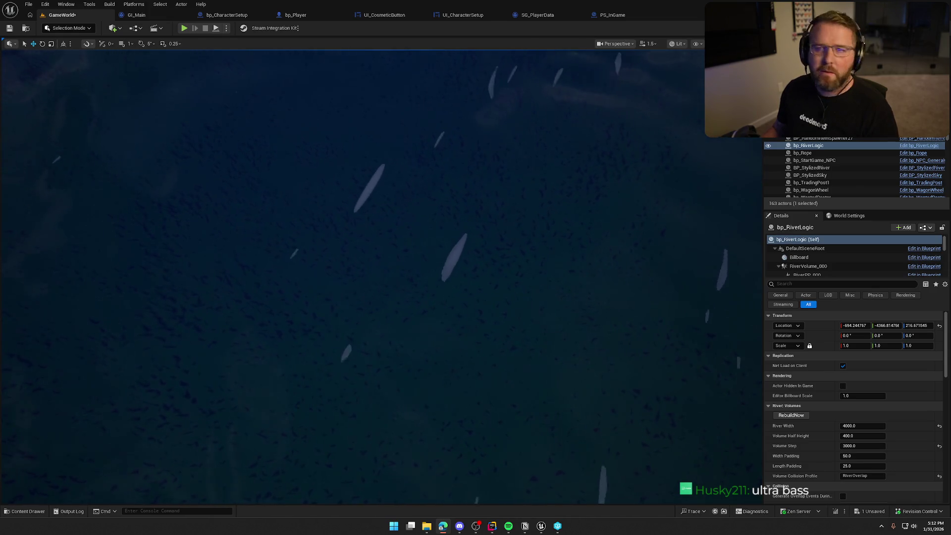
# - Clear the river selection and save the GameWorld level
pyautogui.moveTo(358, 197)
pyautogui.mouseDown()
pyautogui.moveTo(358, 118)
pyautogui.moveTo(386, 89)
pyautogui.moveTo(396, 148)
pyautogui.moveTo(371, 205)
pyautogui.mouseUp()
pyautogui.press('Escape')
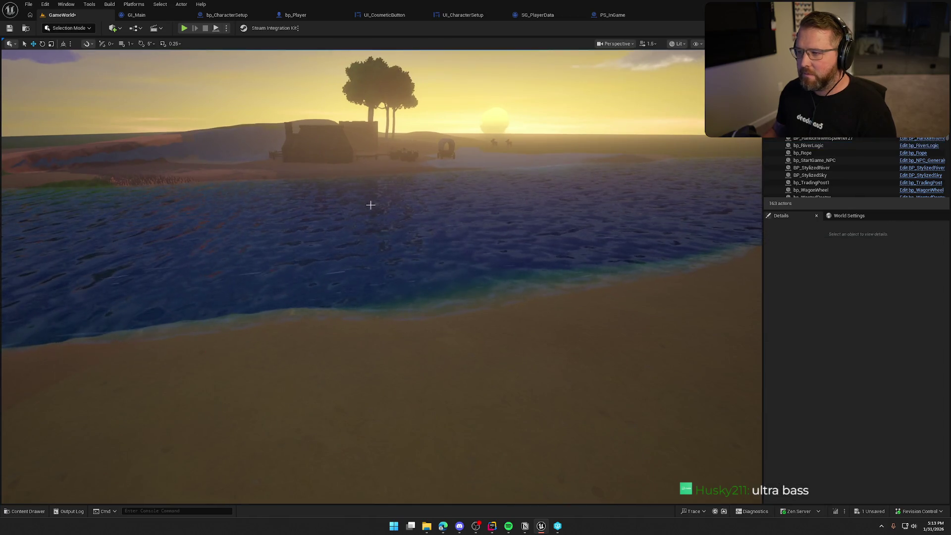
pyautogui.hotkey('ctrl', 's')
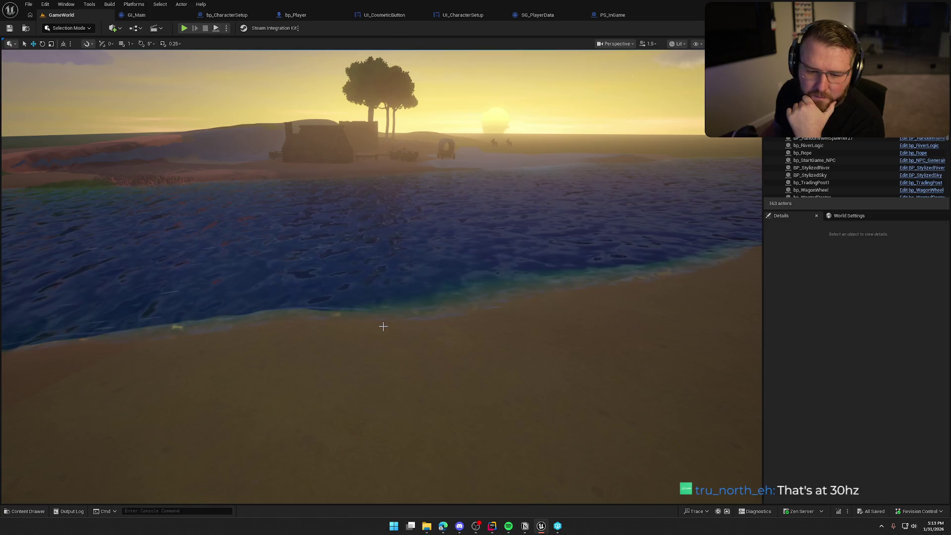
# - Fly over the village and camp, toggle the Content Drawer, and go to GI_Main
pyautogui.moveTo(367, 299)
pyautogui.mouseDown()
pyautogui.moveTo(368, 336)
pyautogui.moveTo(294, 300)
pyautogui.moveTo(387, 292)
pyautogui.mouseUp()
pyautogui.scroll(-3, 297, 297)
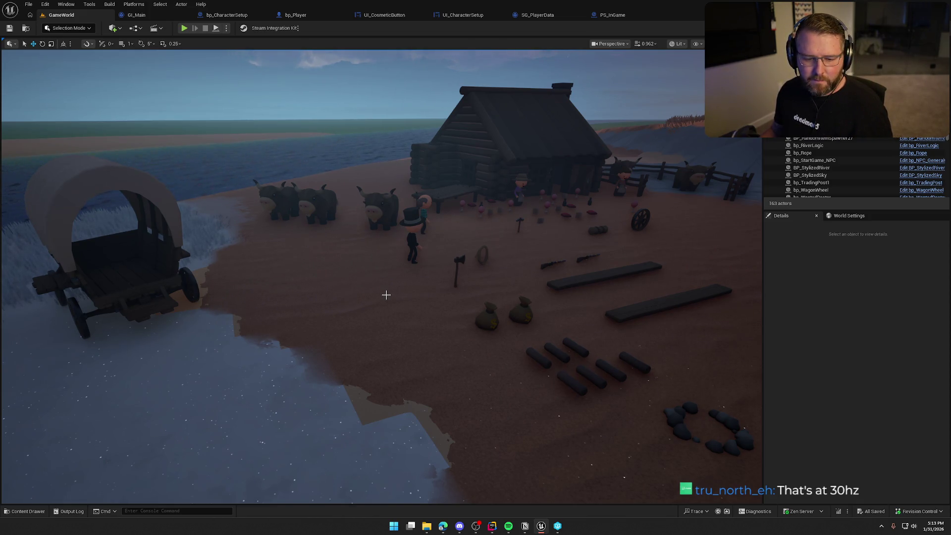
pyautogui.moveTo(386, 285)
pyautogui.mouseDown()
pyautogui.moveTo(384, 270)
pyautogui.moveTo(372, 270)
pyautogui.mouseUp()
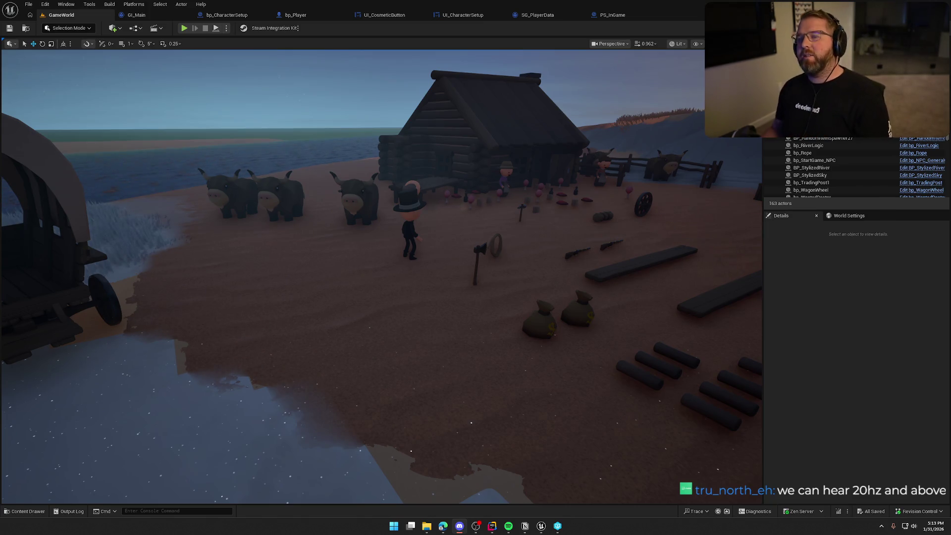
pyautogui.moveTo(483, 236); pyautogui.dragTo(456, 254)
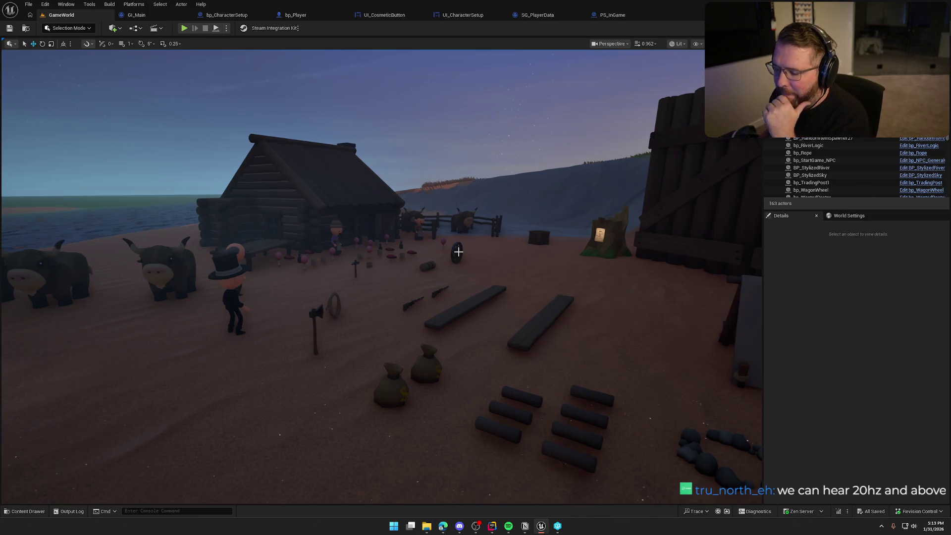
pyautogui.hotkey('ctrl', 'space')
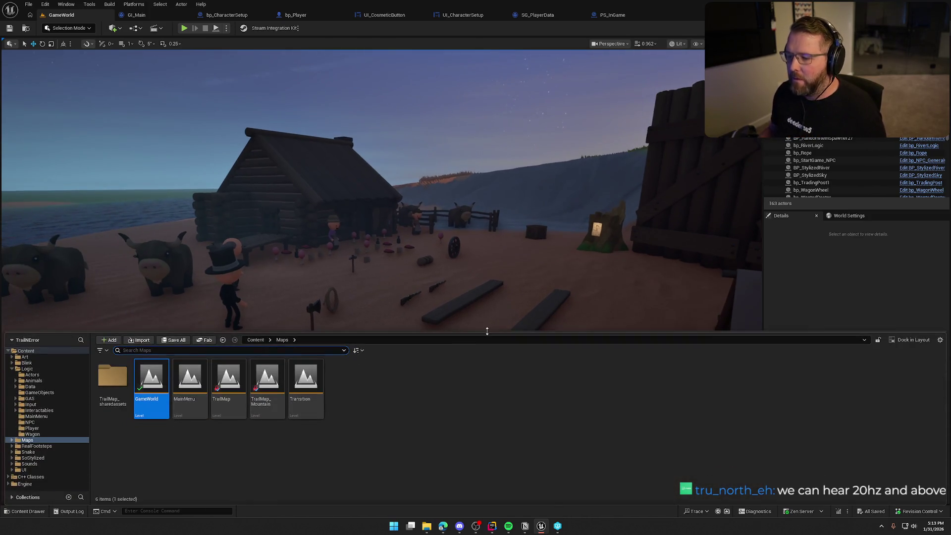
pyautogui.click(831, 284)
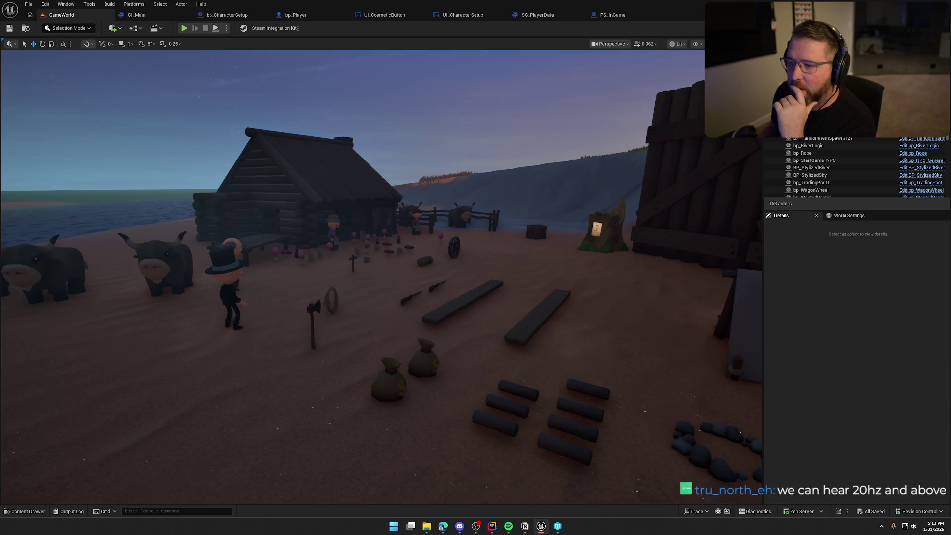
pyautogui.click(136, 15)
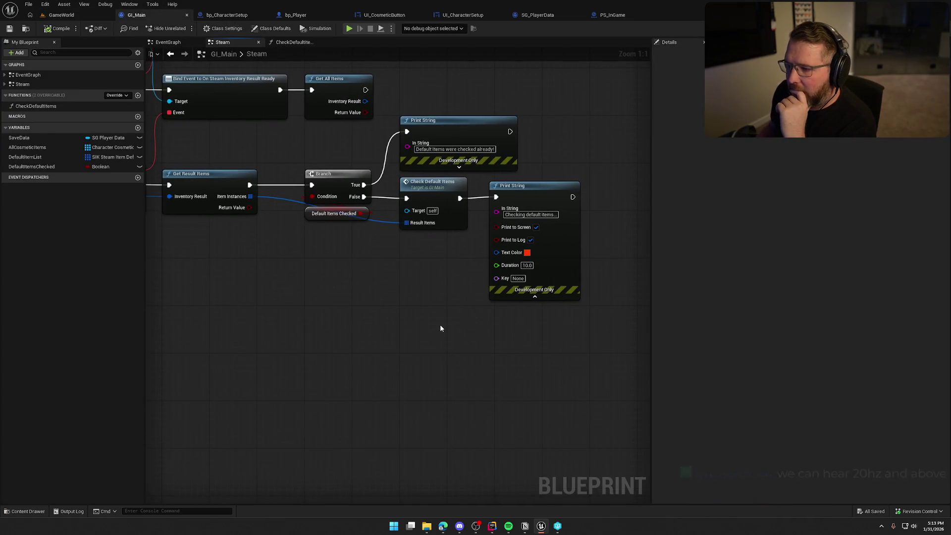
# - Look over the Steam graph nodes, then open the CheckDefaultItems function from My Blueprint
pyautogui.scroll(-3, 440, 327)
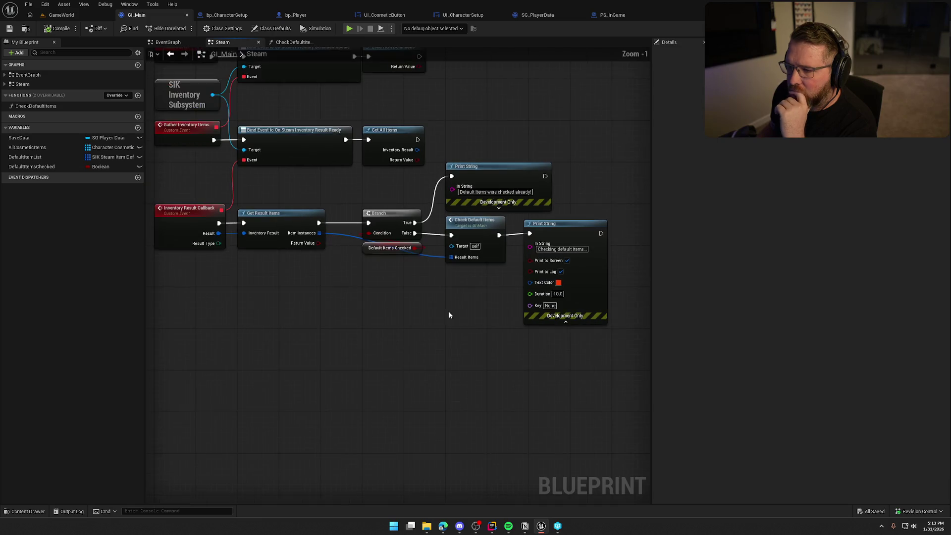
pyautogui.scroll(2, 448, 316)
pyautogui.moveTo(483, 184); pyautogui.dragTo(593, 290)
pyautogui.click(427, 357)
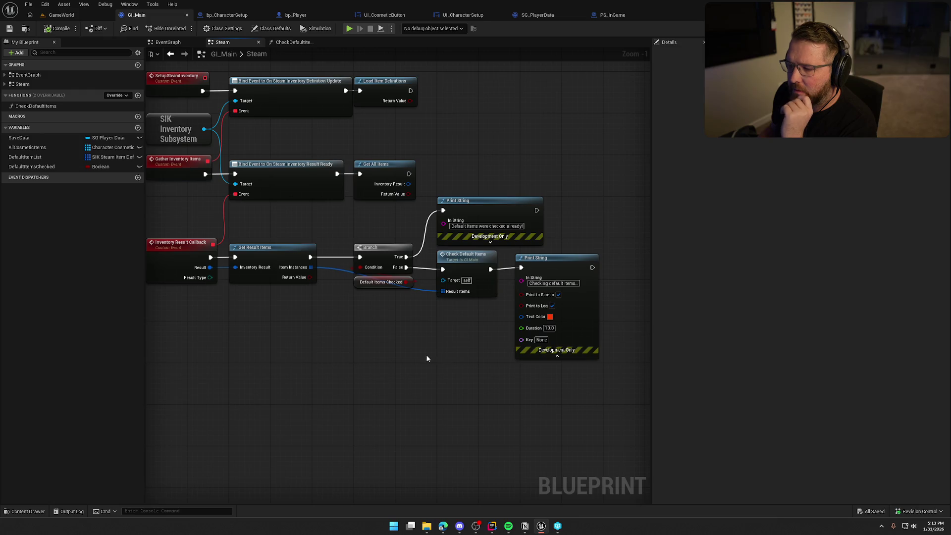
pyautogui.moveTo(420, 355); pyautogui.dragTo(452, 356)
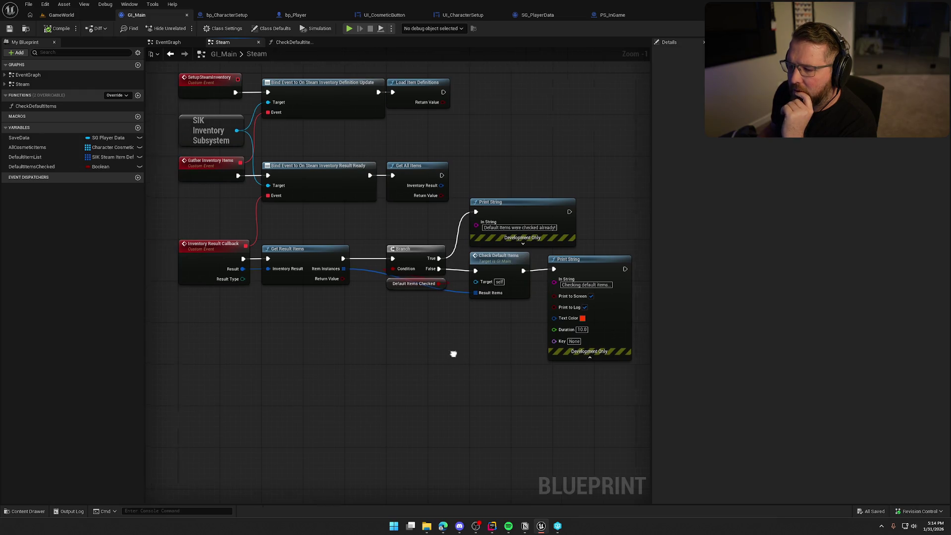
pyautogui.moveTo(358, 345); pyautogui.dragTo(365, 352)
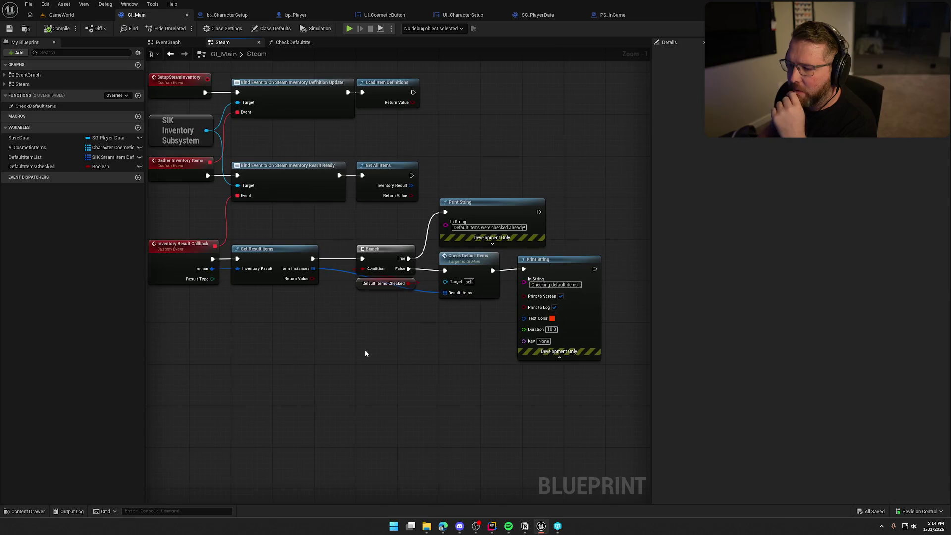
pyautogui.doubleClick(463, 261)
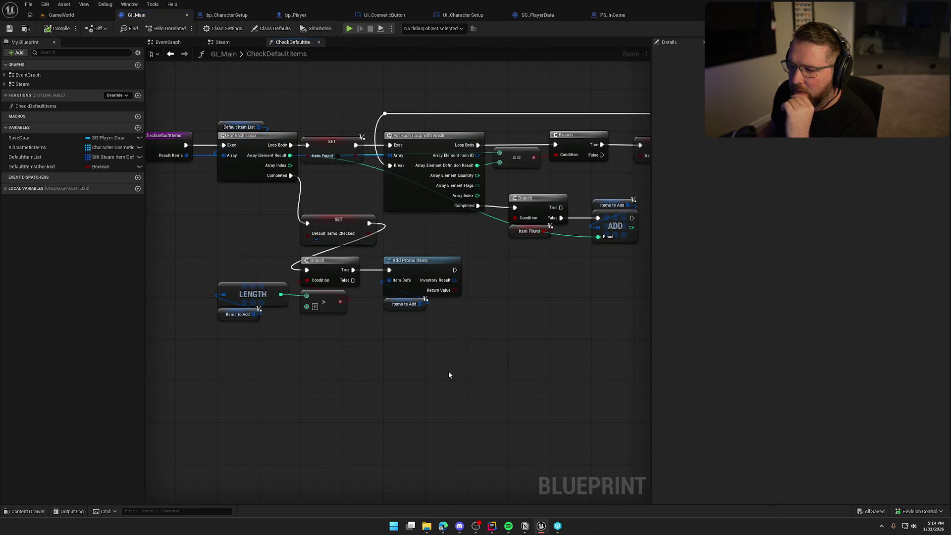
# - Add a Print String after Add Promo Items reading 'GIVING PROMO ITEMS!!'
pyautogui.moveTo(455, 270)
pyautogui.mouseDown()
pyautogui.moveTo(512, 300)
pyautogui.moveTo(518, 280)
pyautogui.mouseUp()
pyautogui.write('print string')
pyautogui.press('Return')
pyautogui.doubleClick(514, 286)
pyautogui.press('BackSpace')
pyautogui.write('IVI')
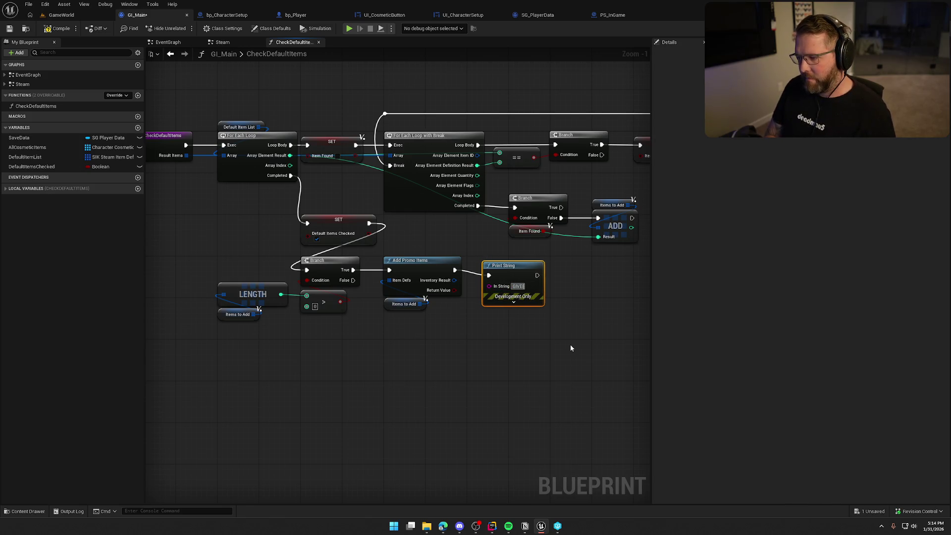
pyautogui.write('NG PROMO ITMES')
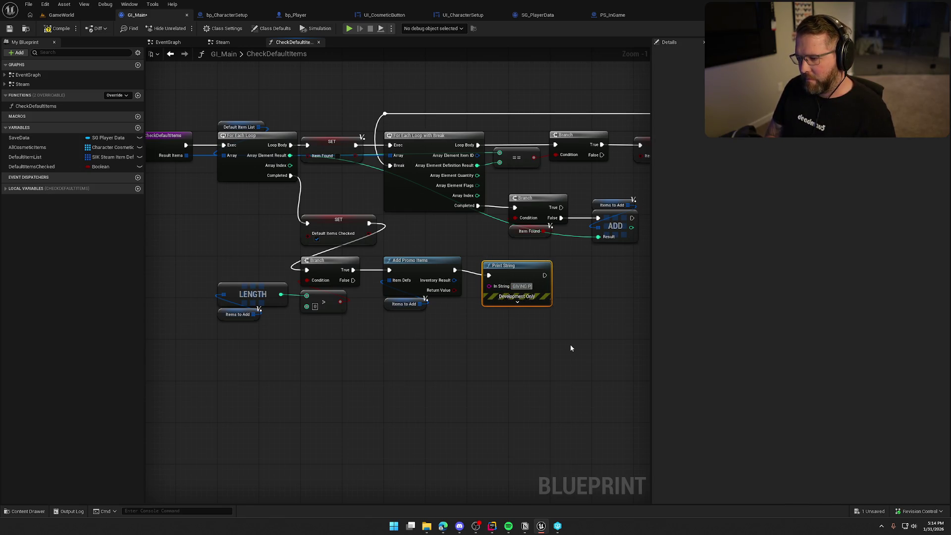
pyautogui.press('BackSpace')
pyautogui.press('BackSpace')
pyautogui.press('BackSpace')
pyautogui.write('EMS!!')
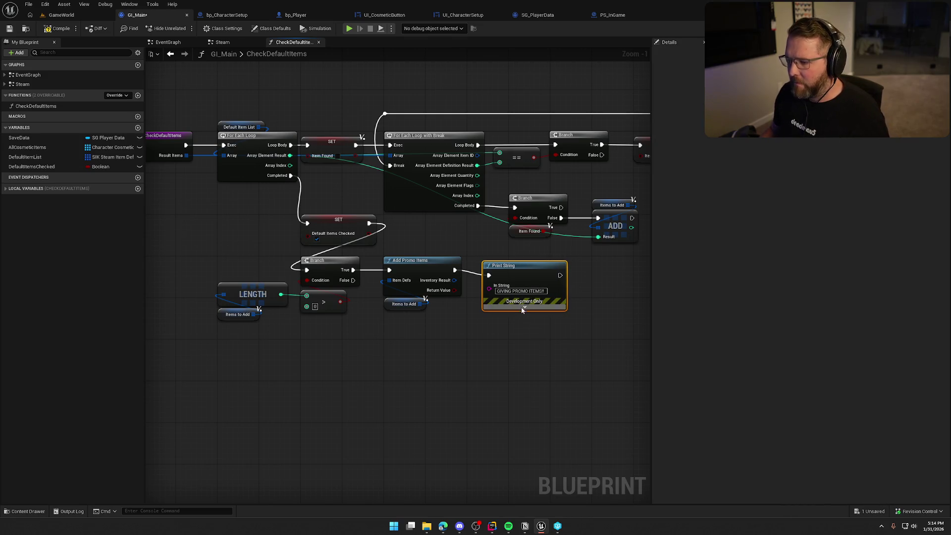
# - Set the message duration to 10 and text colour to blue, then save GI_Main
pyautogui.click(525, 306)
pyautogui.click(516, 336)
pyautogui.write('10')
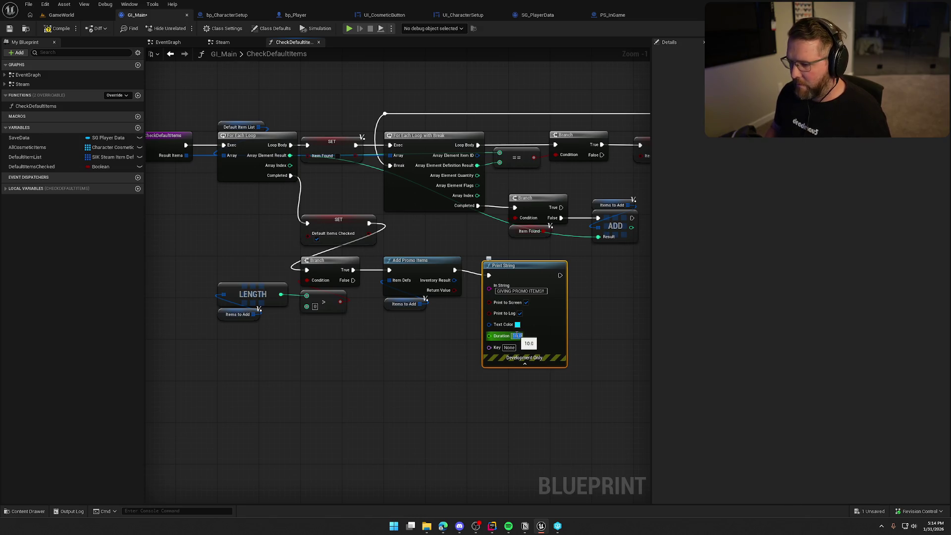
pyautogui.click(517, 324)
pyautogui.moveTo(552, 365)
pyautogui.mouseDown()
pyautogui.moveTo(526, 349)
pyautogui.moveTo(579, 328)
pyautogui.moveTo(542, 329)
pyautogui.mouseUp()
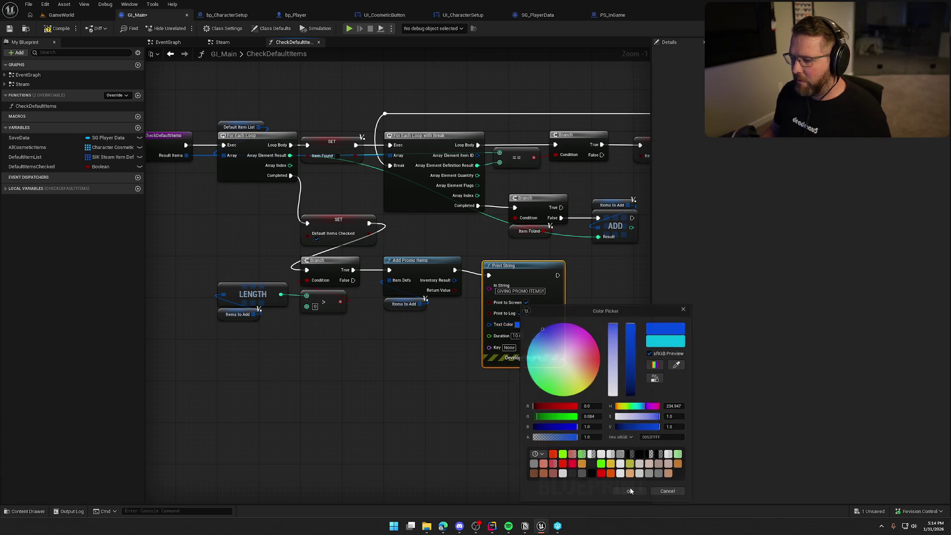
pyautogui.click(629, 491)
pyautogui.hotkey('ctrl', 's')
pyautogui.click(62, 15)
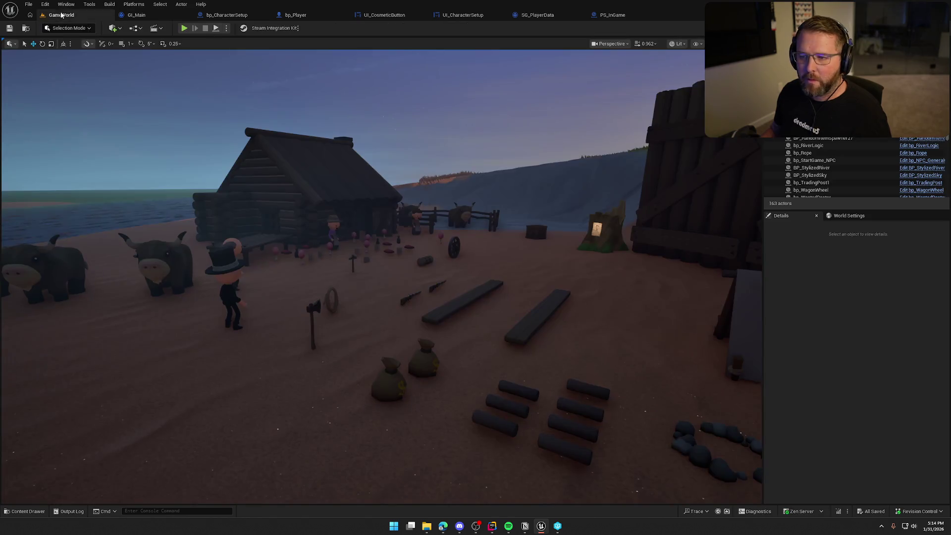
# - Delete the 'Checking default items...' Print String from the Steam graph and compile GI_Main
pyautogui.click(137, 15)
pyautogui.click(225, 44)
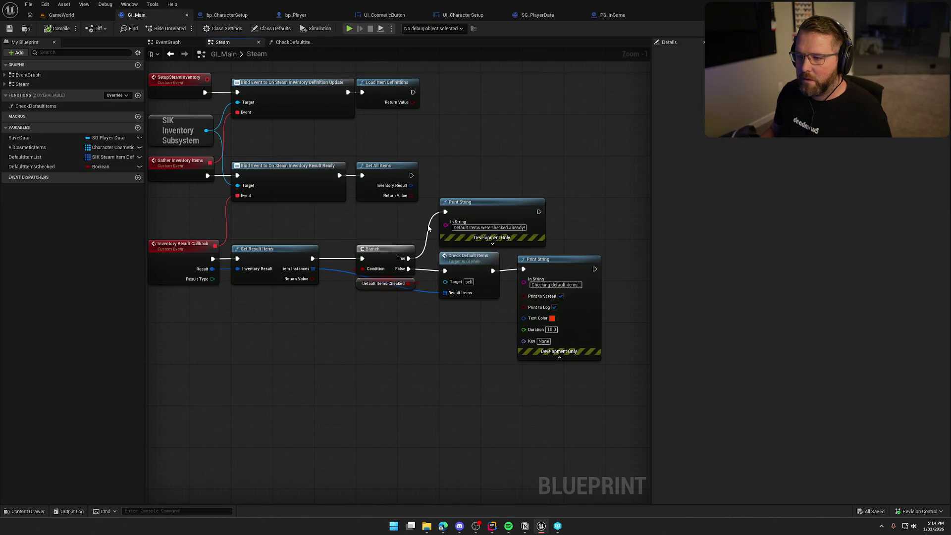
pyautogui.click(559, 269)
pyautogui.press('Delete')
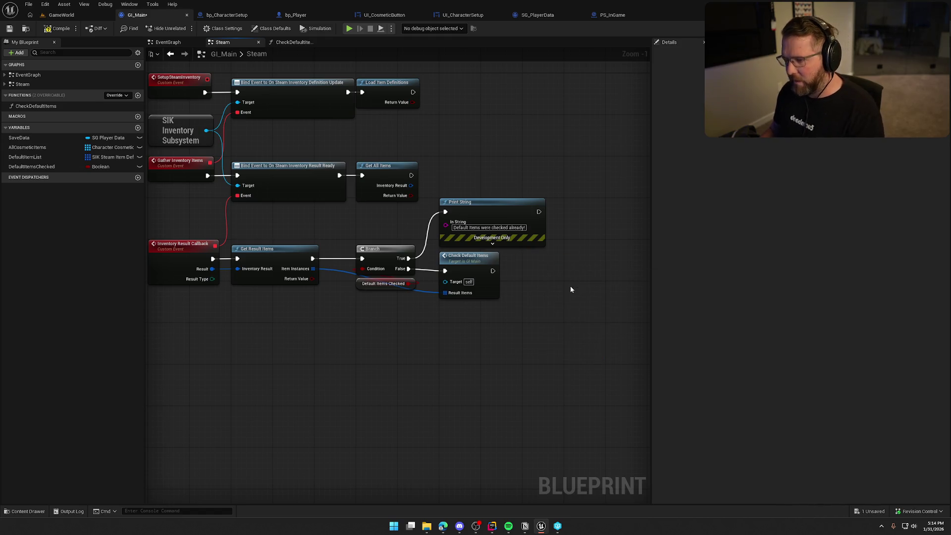
pyautogui.click(45, 31)
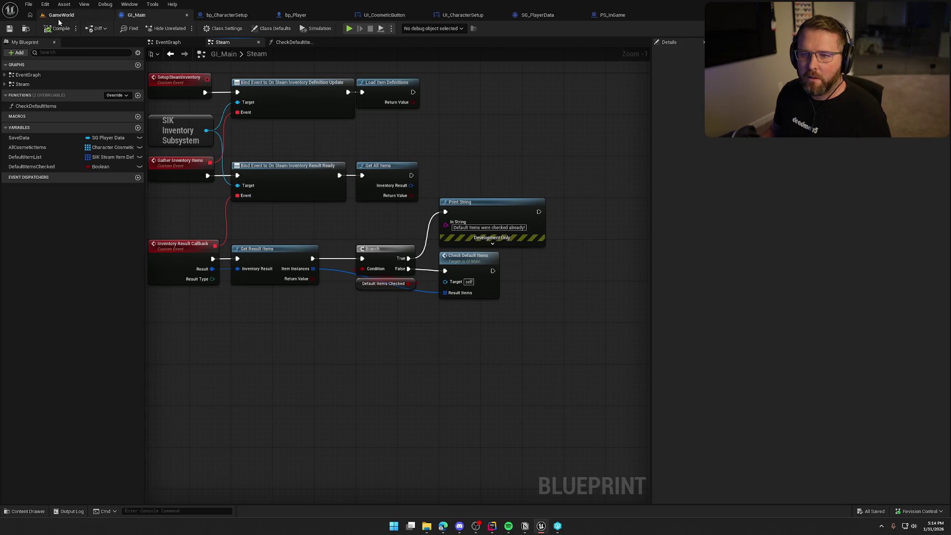
# - Back in the GameWorld editor, open the MainMenu level from the Maps folder
pyautogui.click(58, 18)
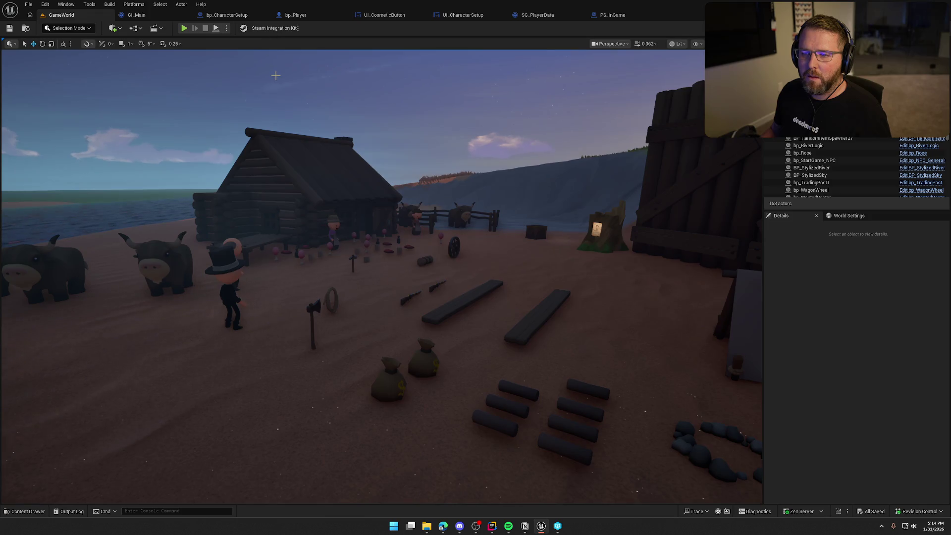
pyautogui.hotkey('ctrl', 'space')
pyautogui.doubleClick(187, 381)
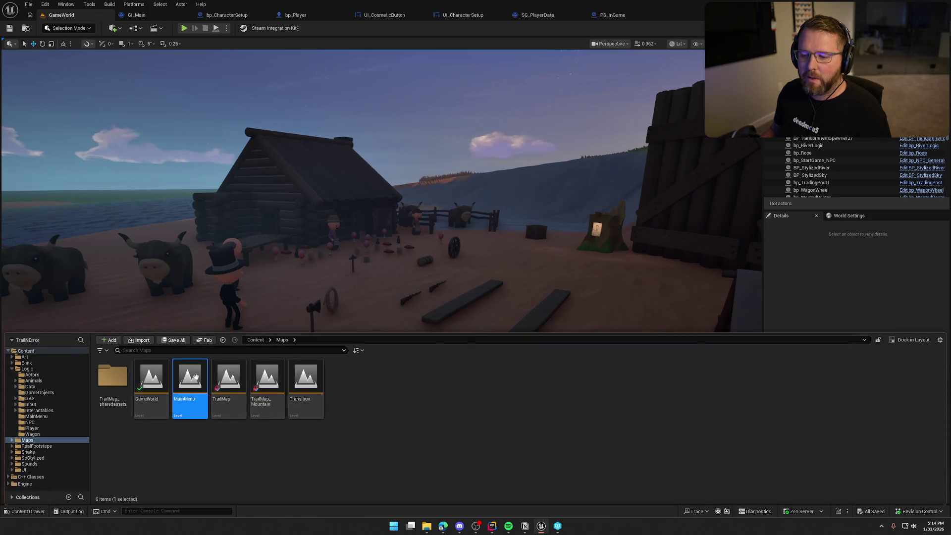
# - Run MainMenu as a Standalone Game, check for the blue promo message, then quit
pyautogui.click(227, 28)
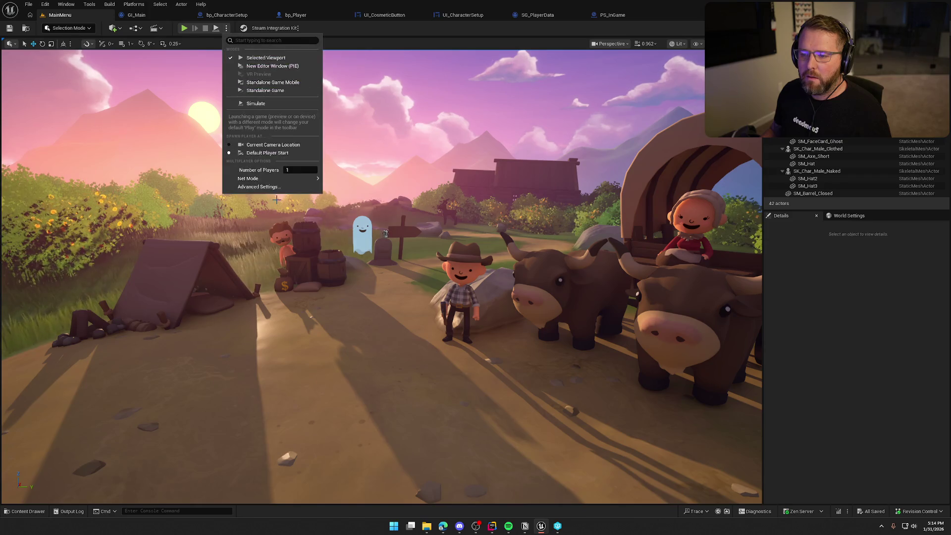
pyautogui.moveTo(323, 183)
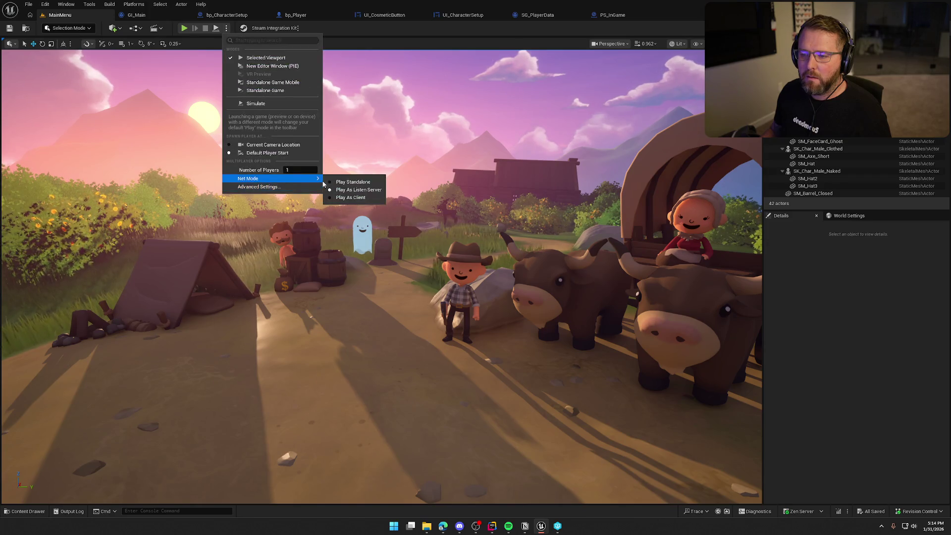
pyautogui.click(265, 91)
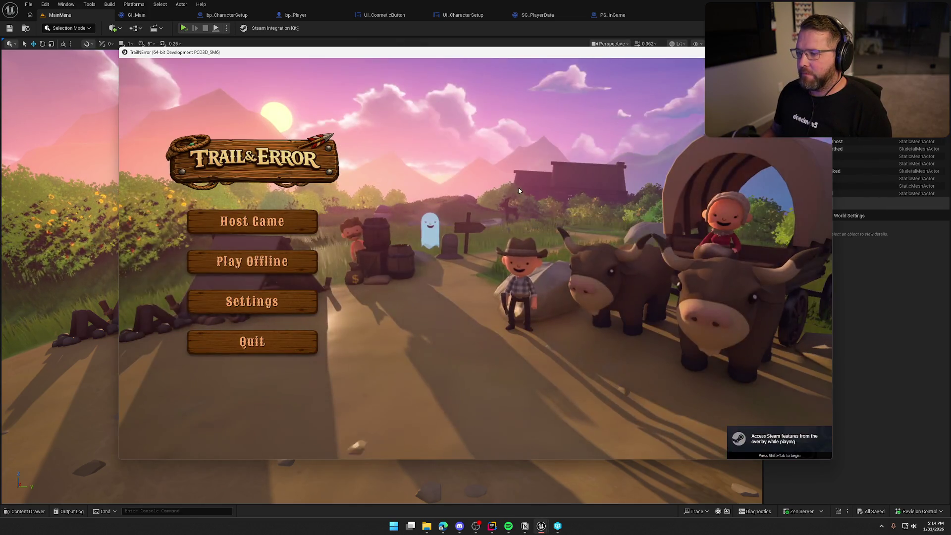
pyautogui.moveTo(527, 52); pyautogui.dragTo(437, 53)
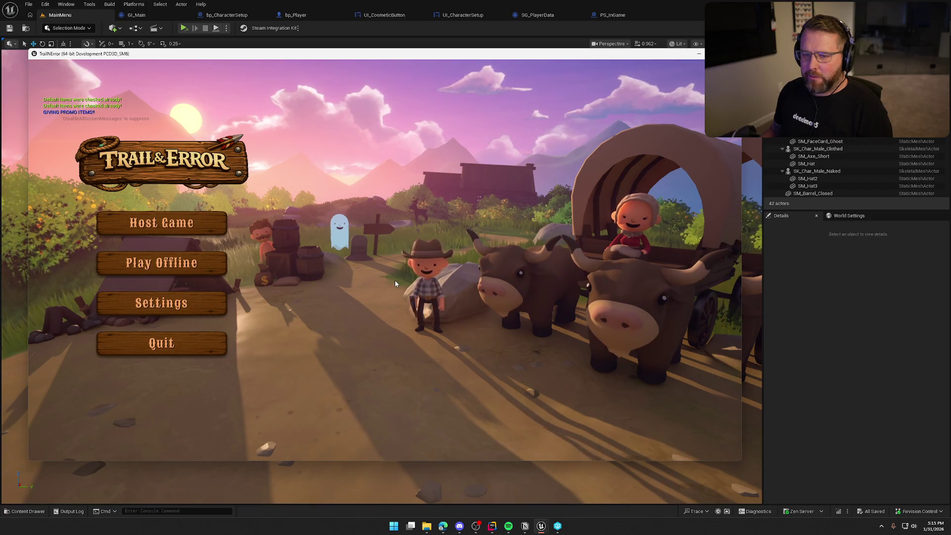
pyautogui.click(167, 347)
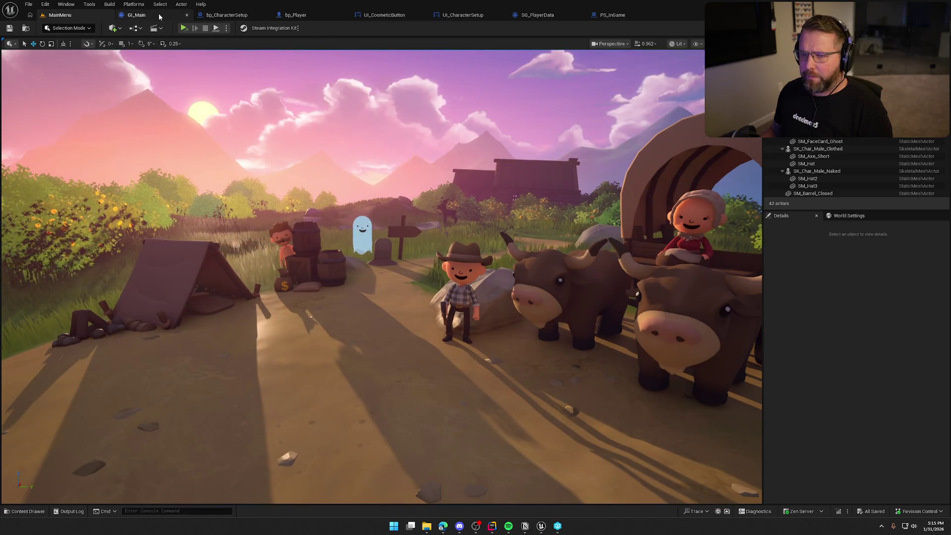
# - In CheckDefaultItems, connect the LENGTH node's item count to the promo Print String's In String
pyautogui.click(136, 15)
pyautogui.doubleClick(461, 261)
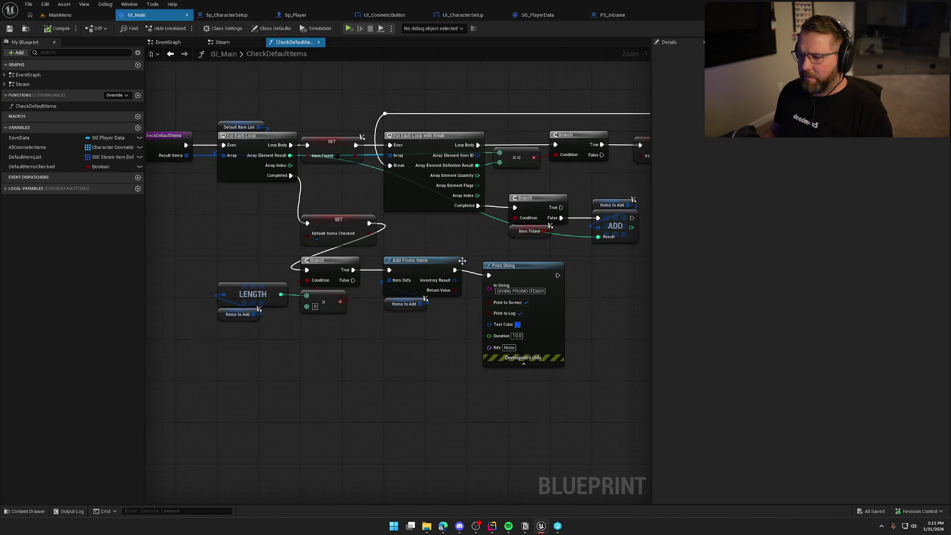
pyautogui.moveTo(409, 421); pyautogui.dragTo(388, 392)
pyautogui.scroll(1, 439, 349)
pyautogui.moveTo(439, 349)
pyautogui.mouseDown()
pyautogui.moveTo(314, 257)
pyautogui.moveTo(217, 247)
pyautogui.mouseUp()
pyautogui.moveTo(623, 295)
pyautogui.mouseDown()
pyautogui.moveTo(543, 350)
pyautogui.moveTo(522, 342)
pyautogui.moveTo(565, 327)
pyautogui.mouseUp()
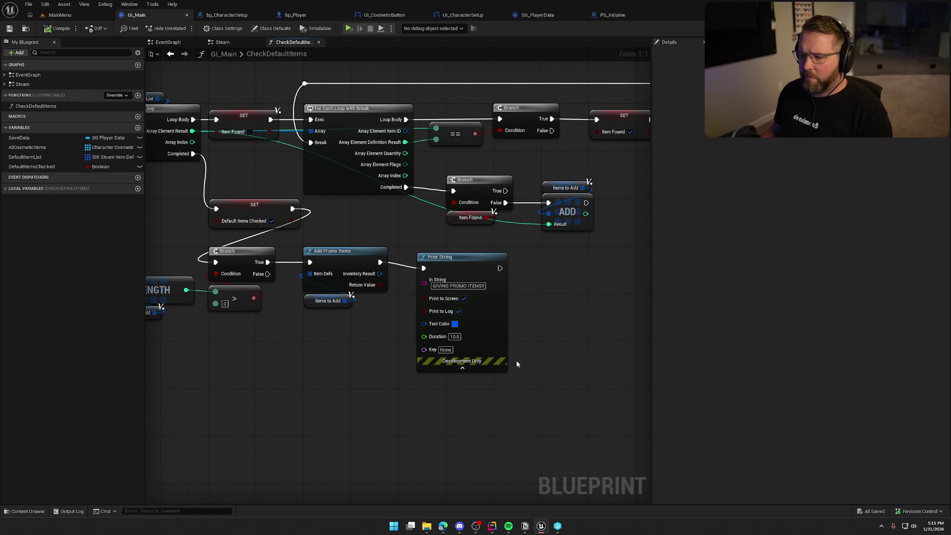
pyautogui.moveTo(379, 397)
pyautogui.mouseDown()
pyautogui.moveTo(490, 365)
pyautogui.moveTo(486, 356)
pyautogui.mouseUp()
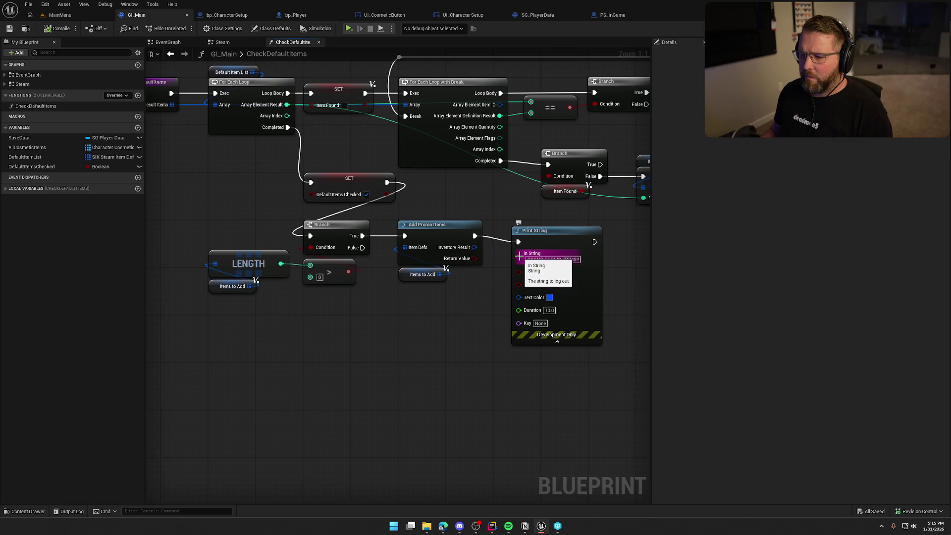
pyautogui.moveTo(519, 256)
pyautogui.mouseDown()
pyautogui.moveTo(403, 337)
pyautogui.moveTo(281, 263)
pyautogui.mouseUp()
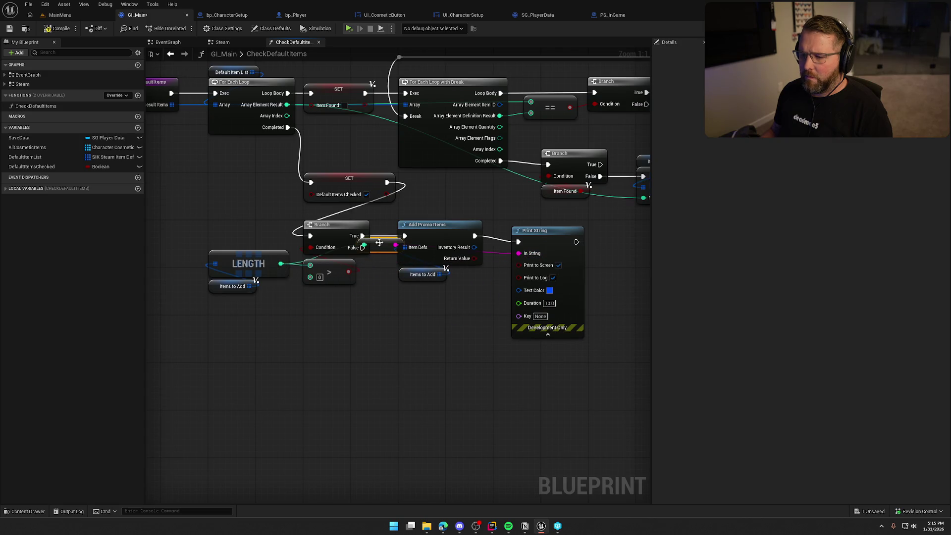